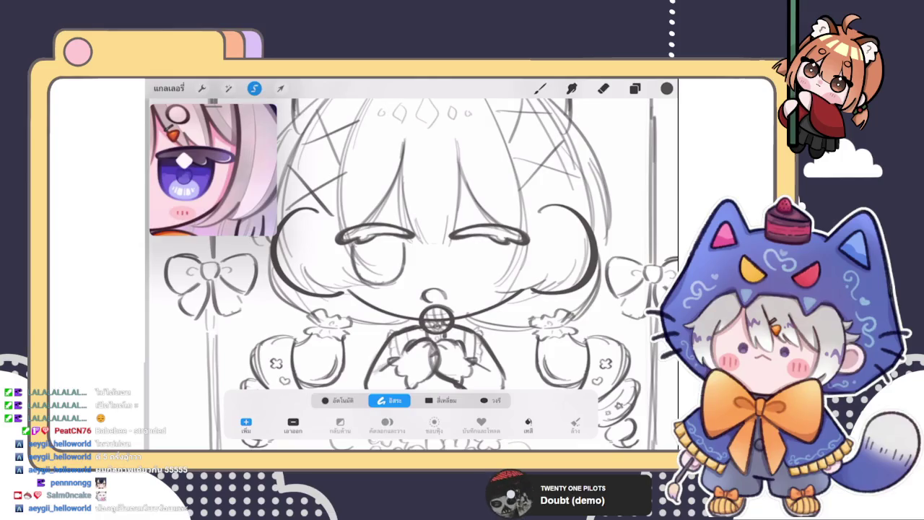
Give the girl's face a slight Liquify push, then return to the brush
click(229, 88)
click(226, 411)
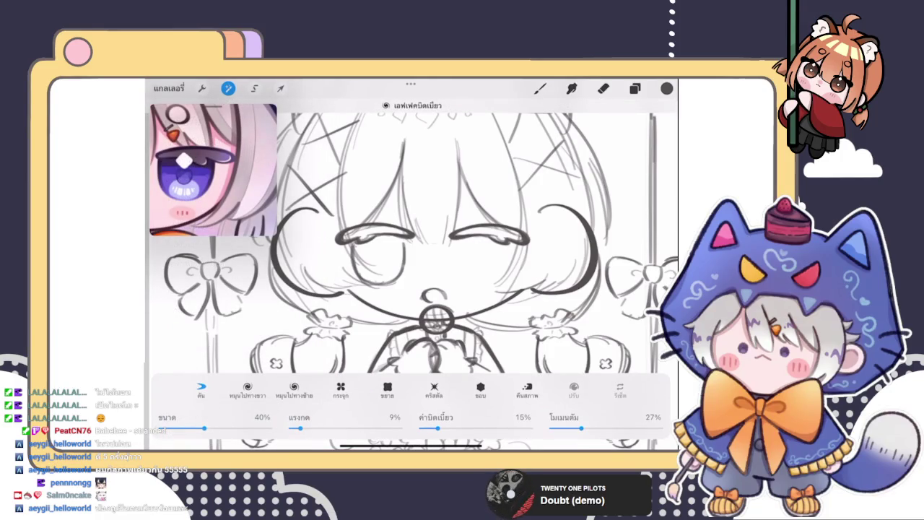
drag(368, 253, 390, 264)
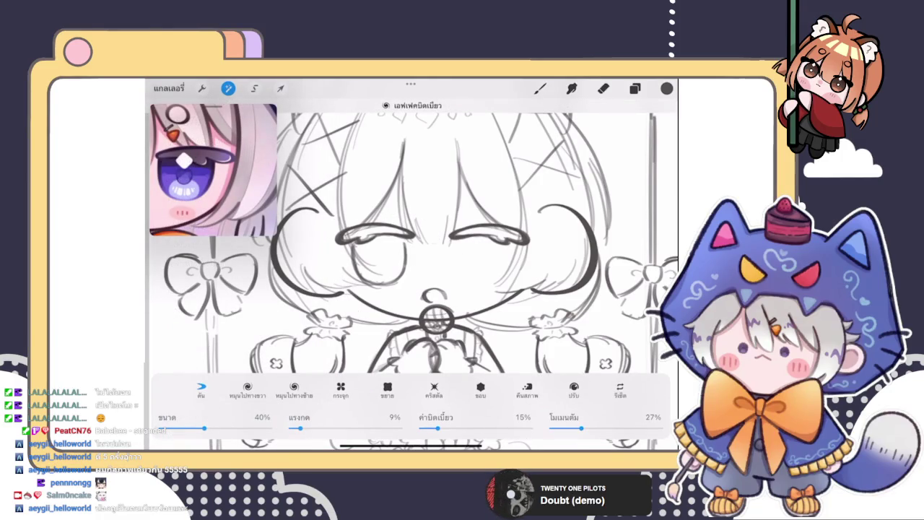
click(540, 88)
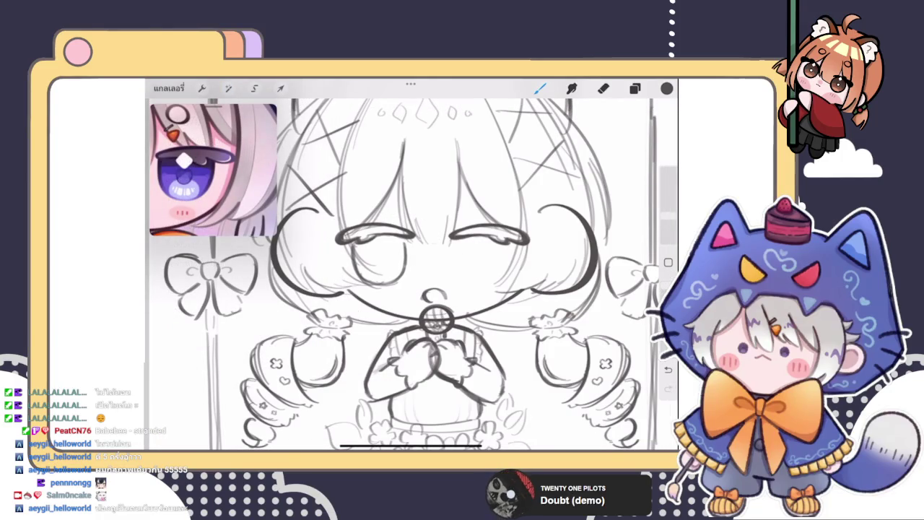
scroll(412, 274, down, 5)
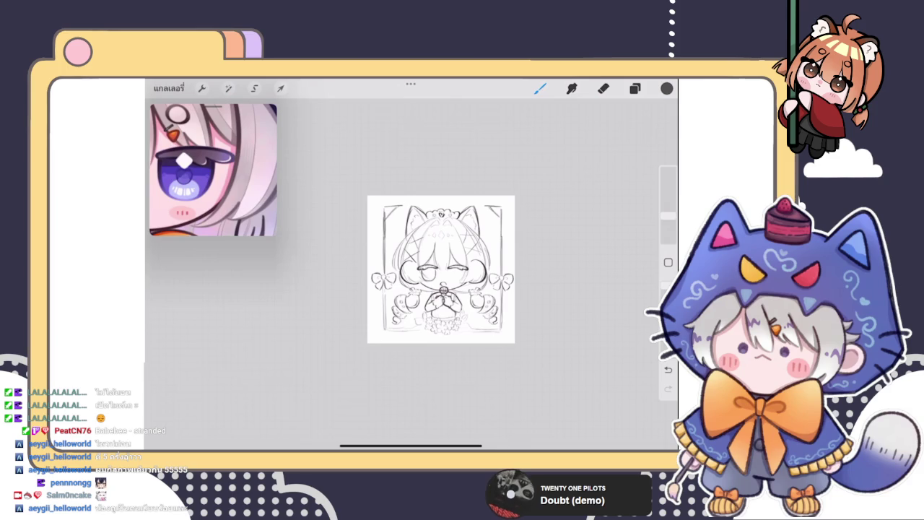
scroll(411, 267, up, 5)
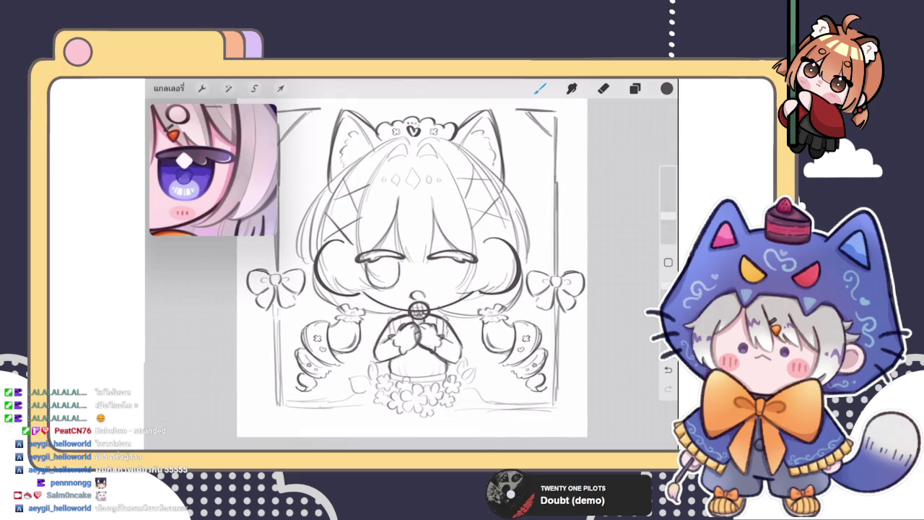
Darken the left eye's outline and thicken the lower-left edge of its eyelid
click(635, 88)
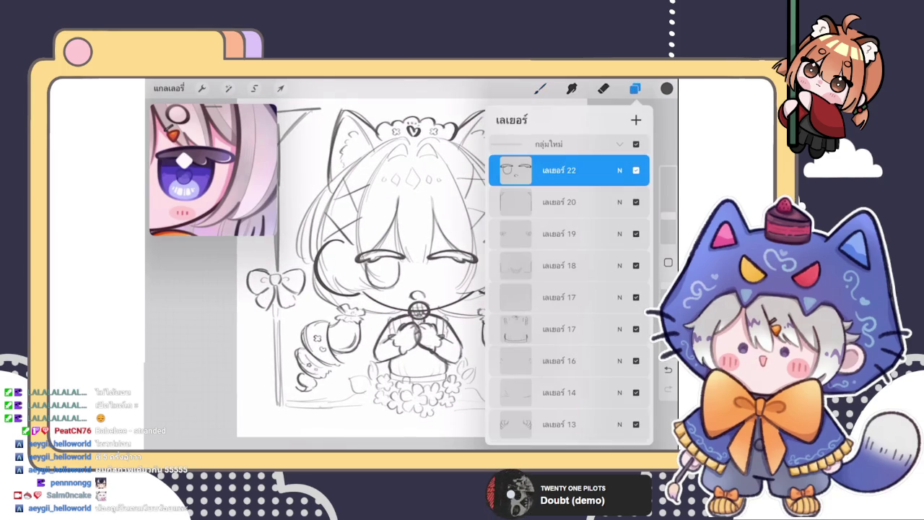
click(540, 88)
scroll(412, 275, up, 3)
mouse_move(367, 275)
mouse_down()
mouse_move(396, 258)
mouse_move(448, 273)
mouse_up()
scroll(412, 274, up, 3)
mouse_move(360, 283)
mouse_down()
mouse_move(389, 249)
mouse_move(403, 278)
mouse_move(467, 257)
mouse_up()
Replace the small strokes on the left eye's right edge with one darker line
scroll(411, 274, down, 3)
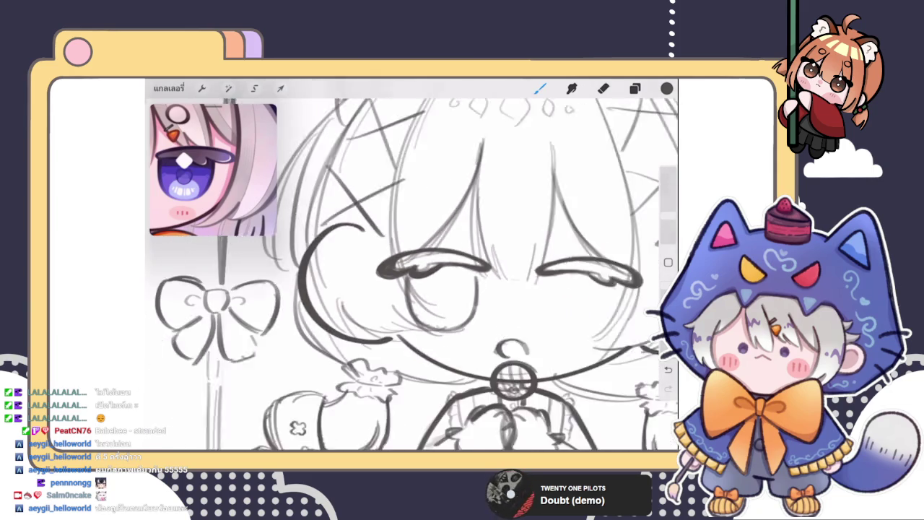
scroll(412, 275, up, 2)
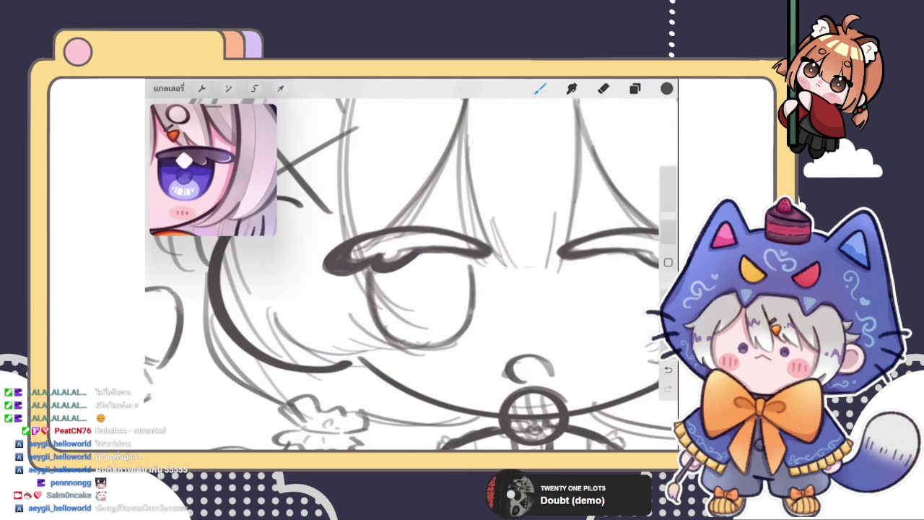
scroll(412, 275, down, 3)
scroll(412, 274, down, 2)
scroll(412, 274, up, 3)
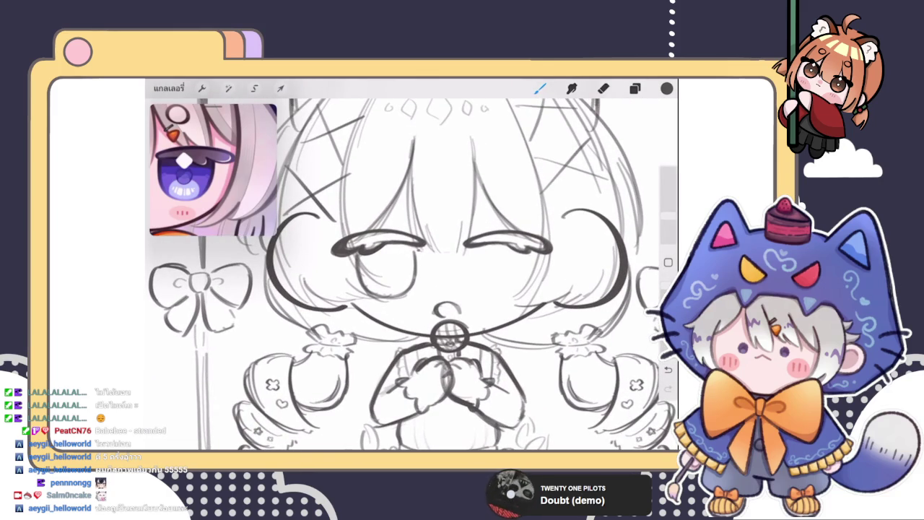
mouse_move(417, 250)
mouse_down()
mouse_move(418, 283)
mouse_move(403, 294)
mouse_up()
scroll(411, 275, up, 2)
scroll(411, 274, up, 1)
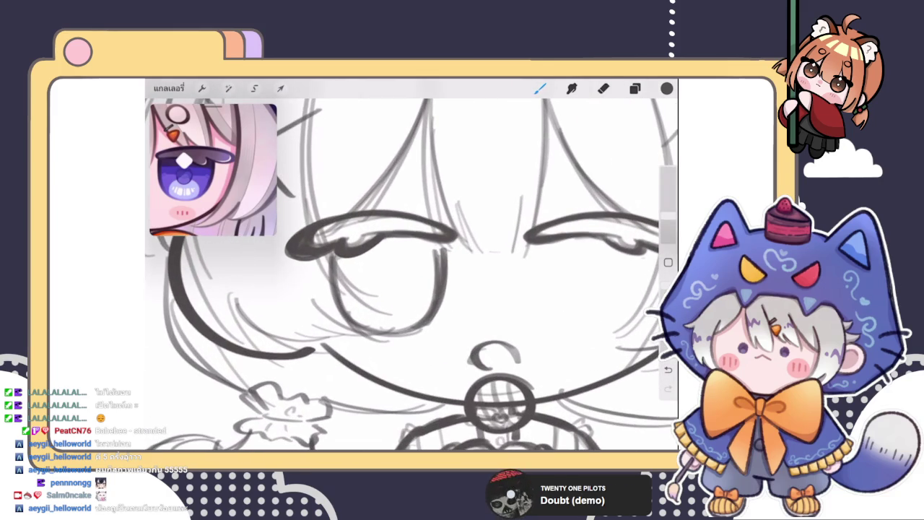
click(604, 88)
drag(423, 249, 413, 317)
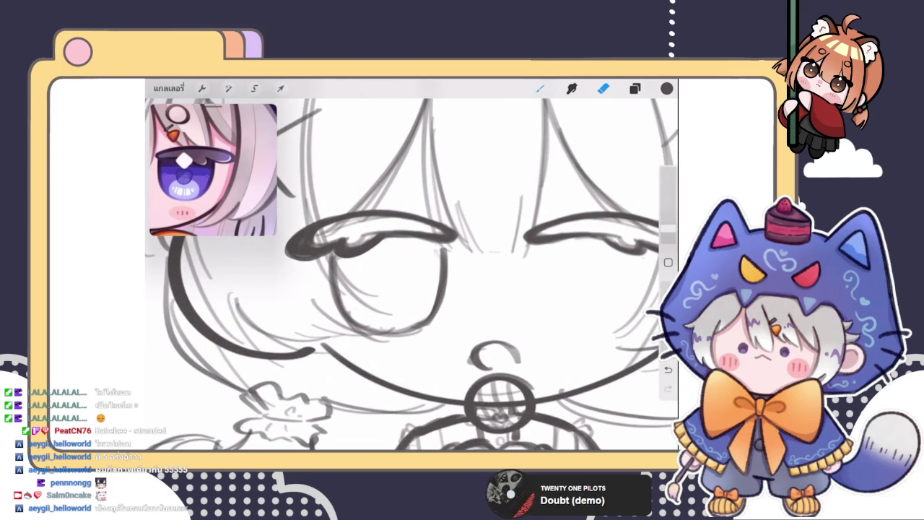
click(540, 88)
drag(442, 264, 413, 331)
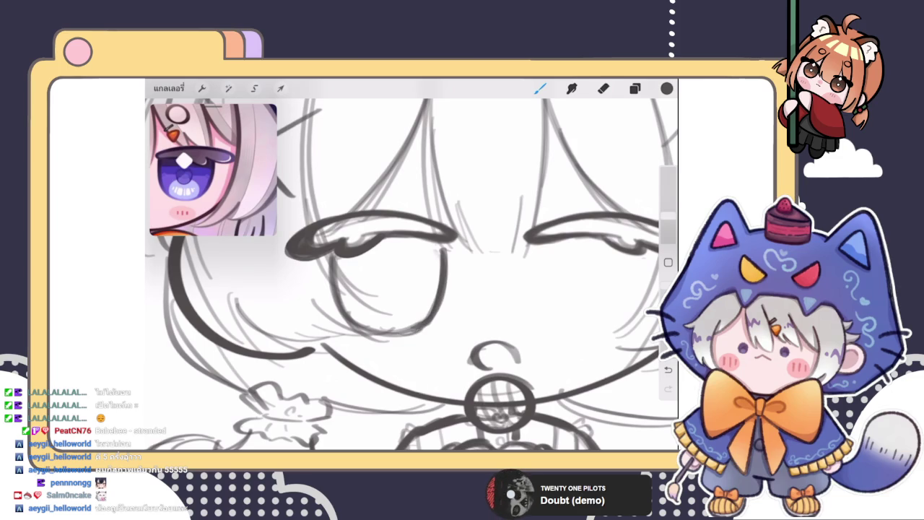
scroll(411, 274, down, 5)
Gently Liquify-push the area around the girl's left eye, then exit to the eraser
click(228, 88)
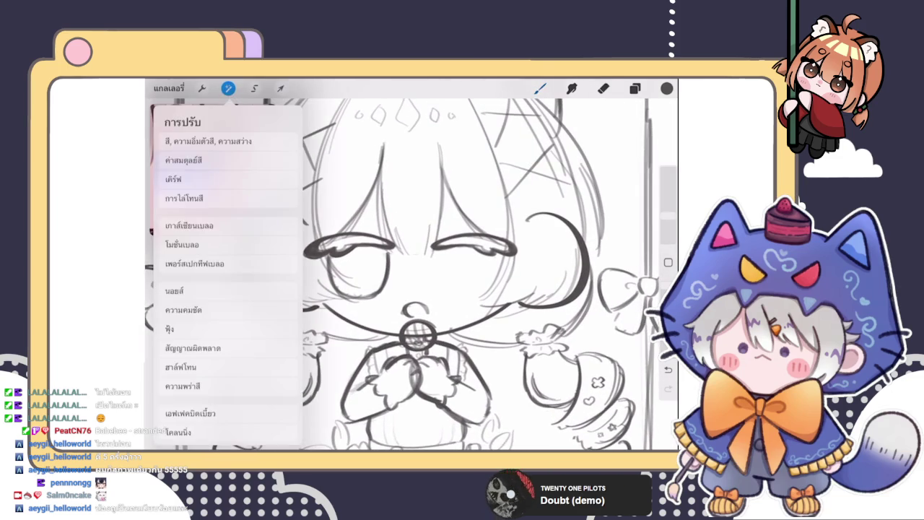
click(190, 412)
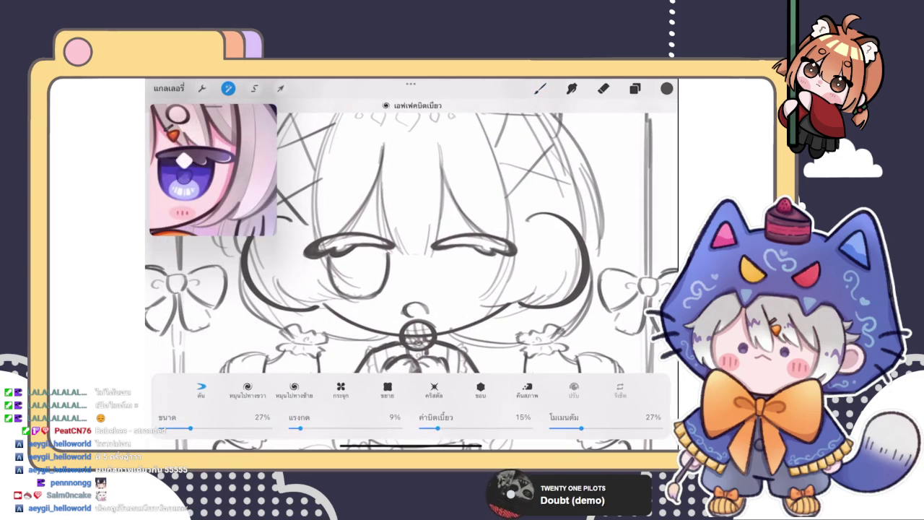
drag(380, 273, 382, 290)
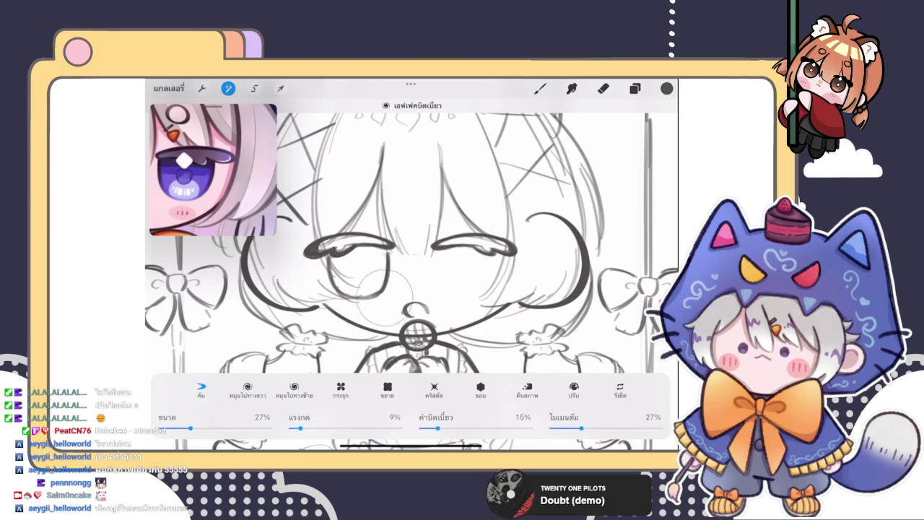
mouse_move(350, 305)
mouse_down()
mouse_move(338, 285)
mouse_move(364, 278)
mouse_up()
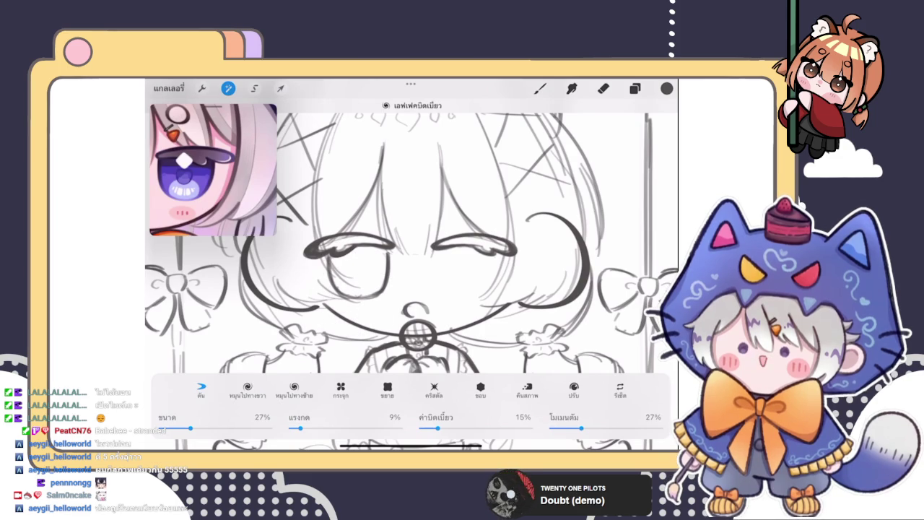
drag(371, 277, 385, 274)
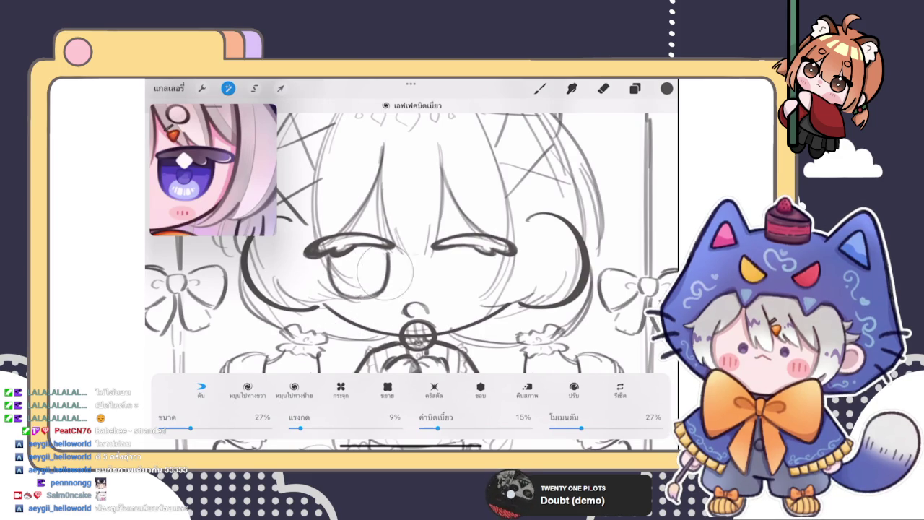
drag(312, 285, 342, 285)
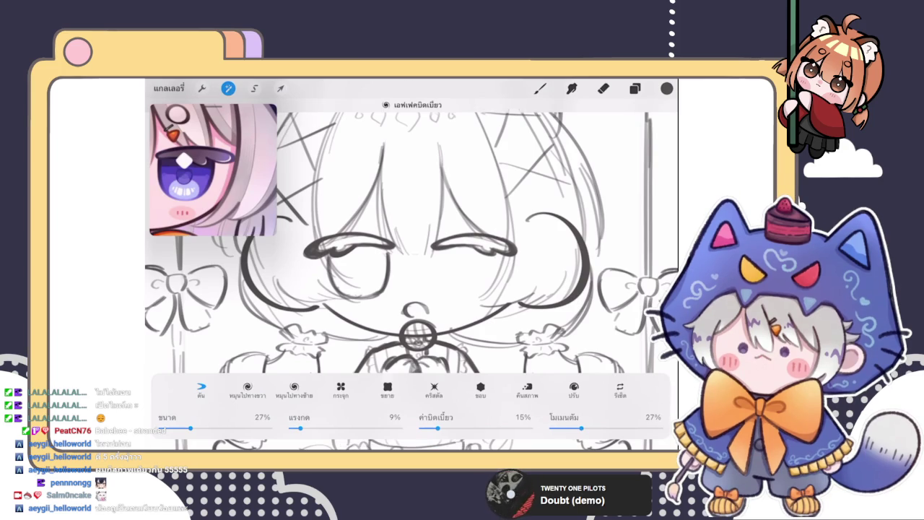
click(603, 88)
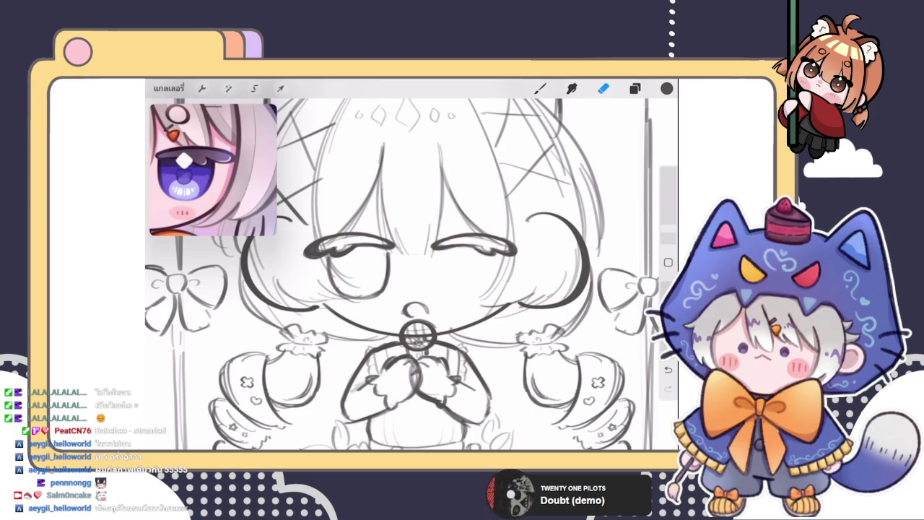
Draw the right eye's curved outline and darken it over several strokes
click(635, 88)
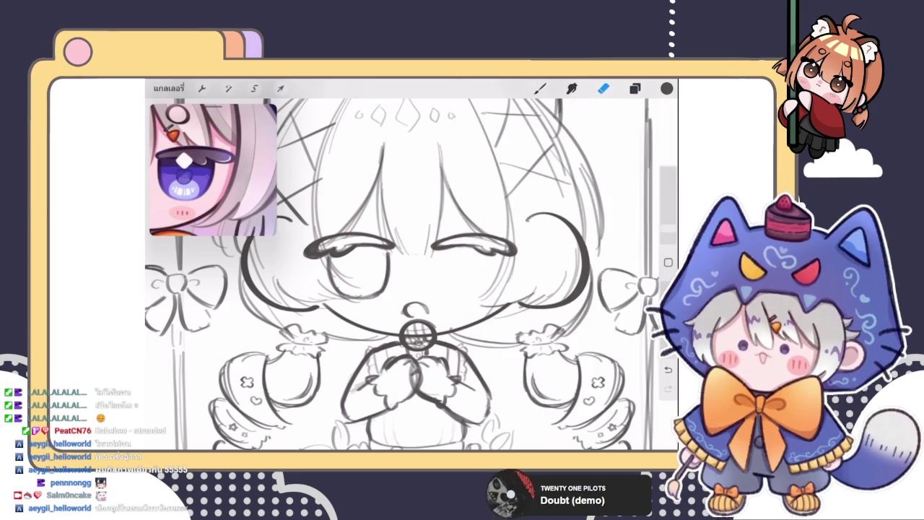
scroll(404, 274, up, 3)
key(b)
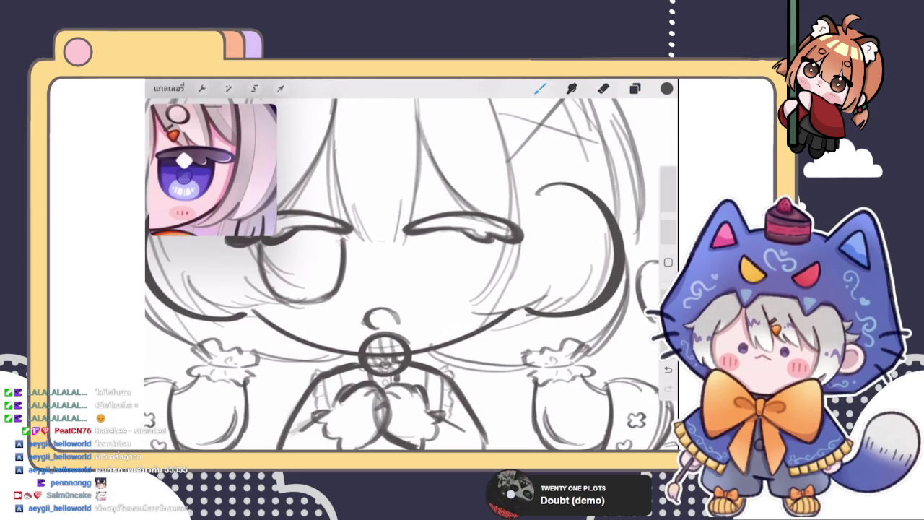
drag(413, 241, 443, 303)
drag(414, 240, 426, 290)
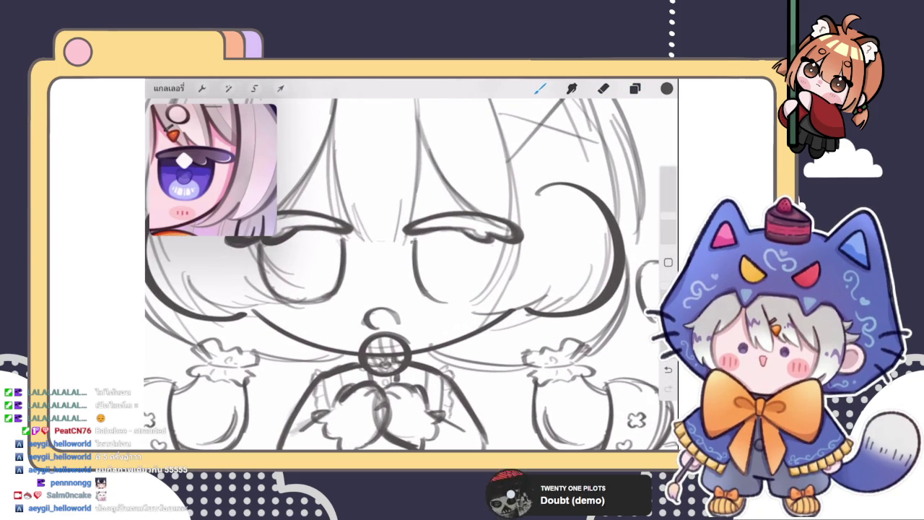
mouse_move(413, 241)
mouse_down()
mouse_move(438, 307)
mouse_move(480, 296)
mouse_move(491, 269)
mouse_move(492, 286)
mouse_up()
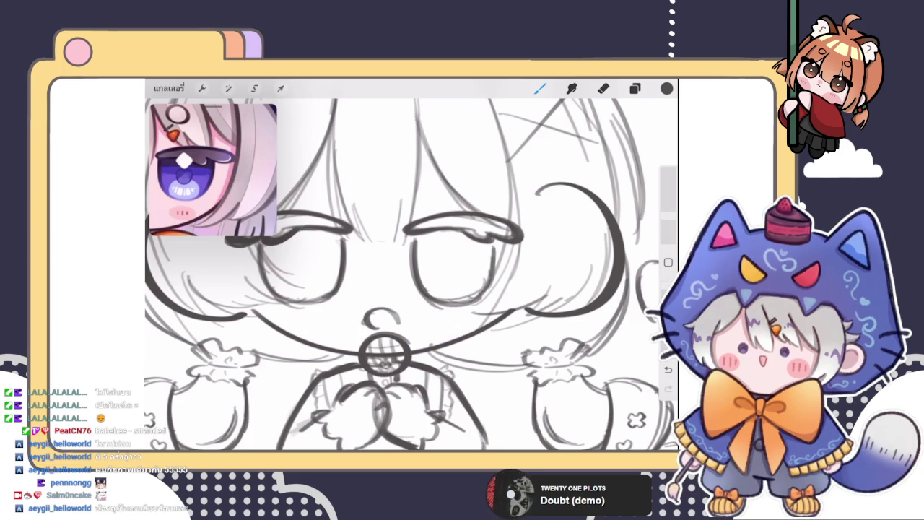
drag(494, 248, 484, 293)
Switch to the eraser and open the Liquify warp from Adjustments
scroll(411, 265, down, 3)
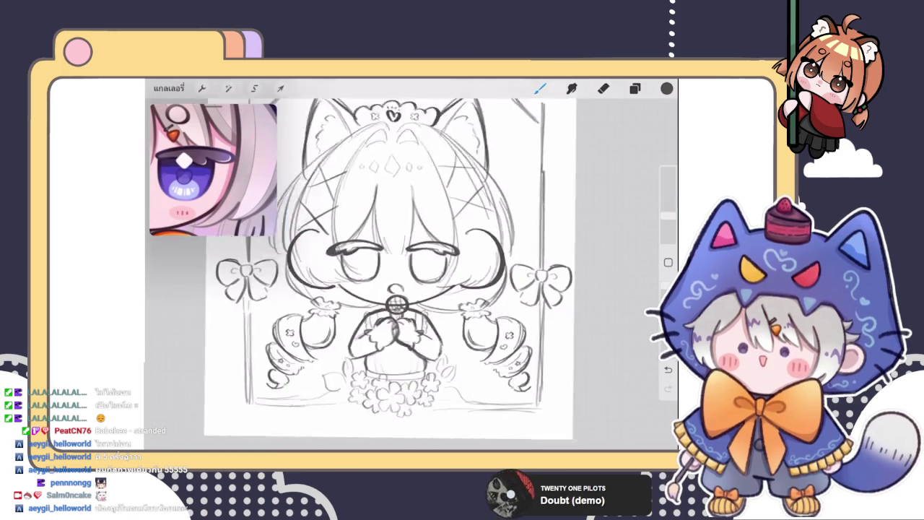
scroll(411, 274, up, 3)
click(604, 88)
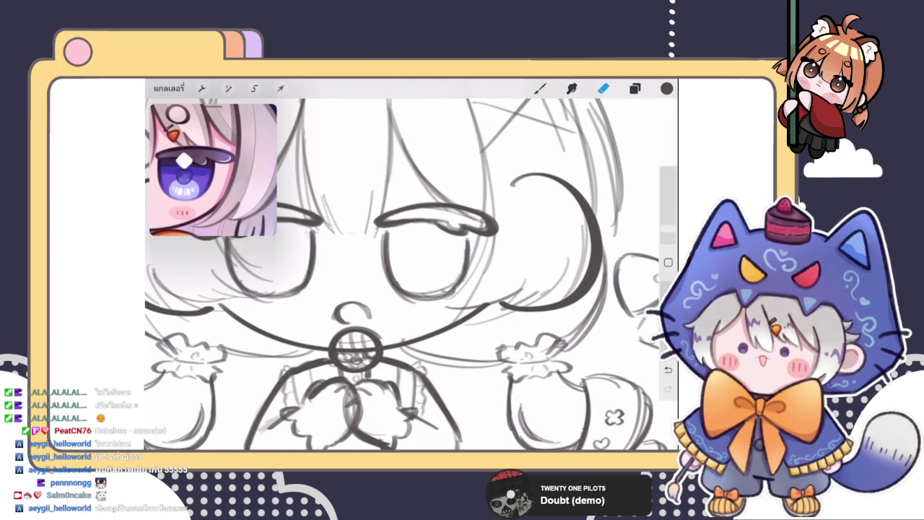
click(228, 89)
click(226, 412)
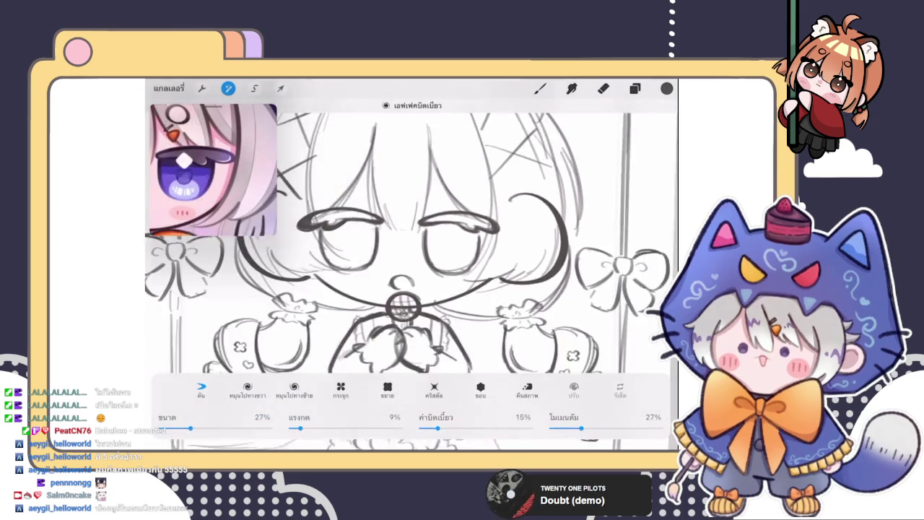
Raise the Liquify size to 38% and push the area near the mouth
drag(190, 428, 203, 429)
drag(357, 289, 397, 253)
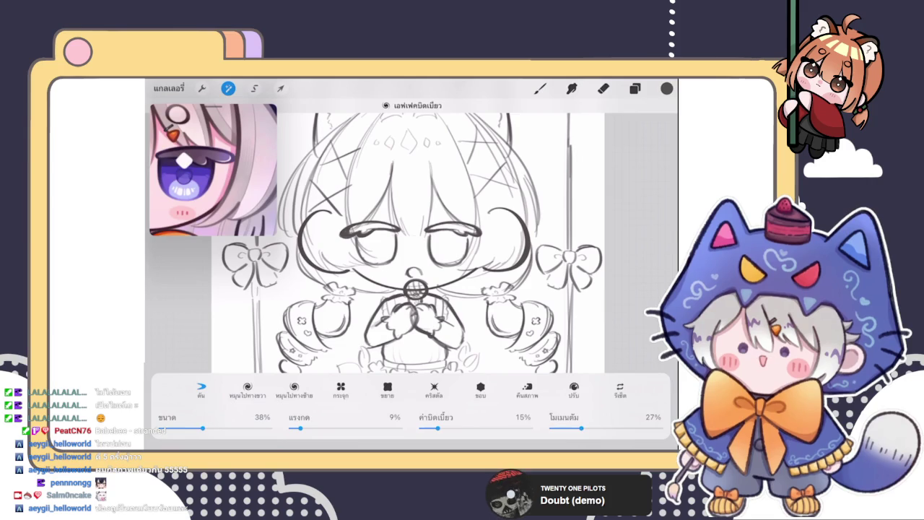
click(603, 88)
scroll(431, 272, up, 5)
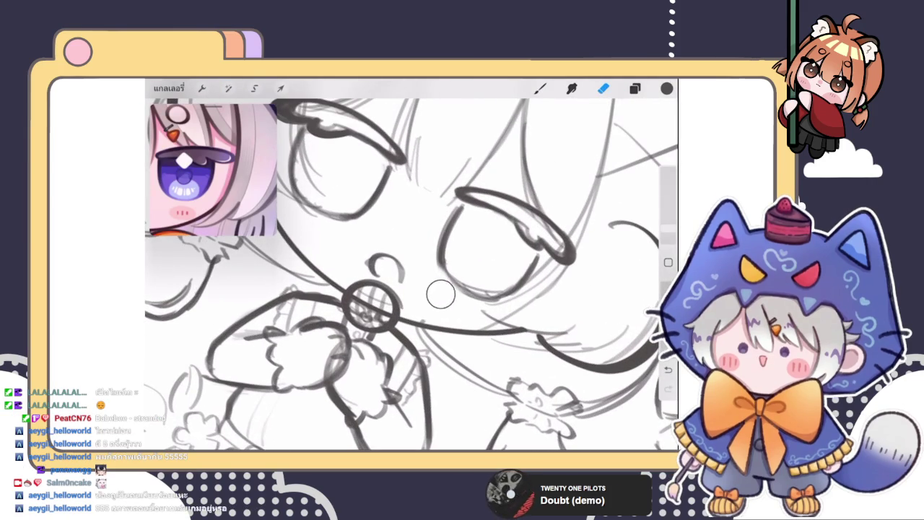
Add a small stroke near the right eye and erase the stray line beneath the left eye
click(540, 88)
drag(437, 258, 462, 289)
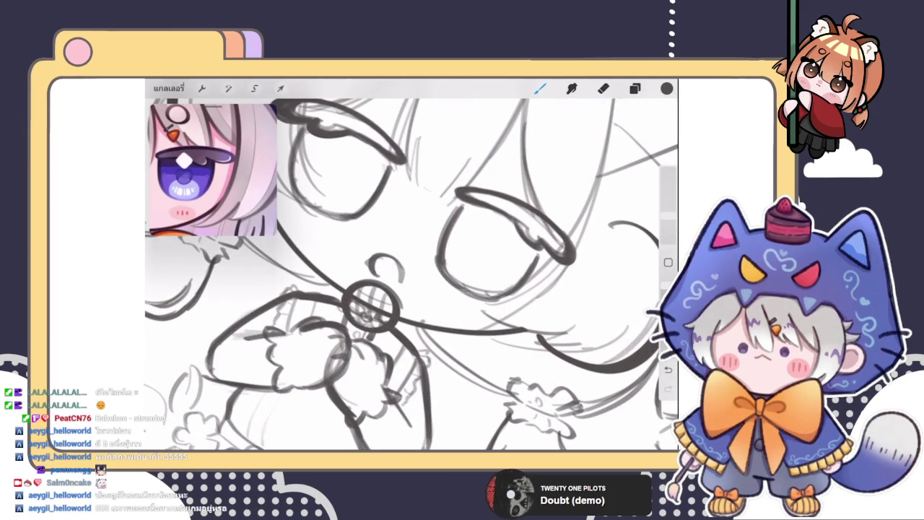
scroll(411, 274, down, 5)
scroll(410, 275, up, 5)
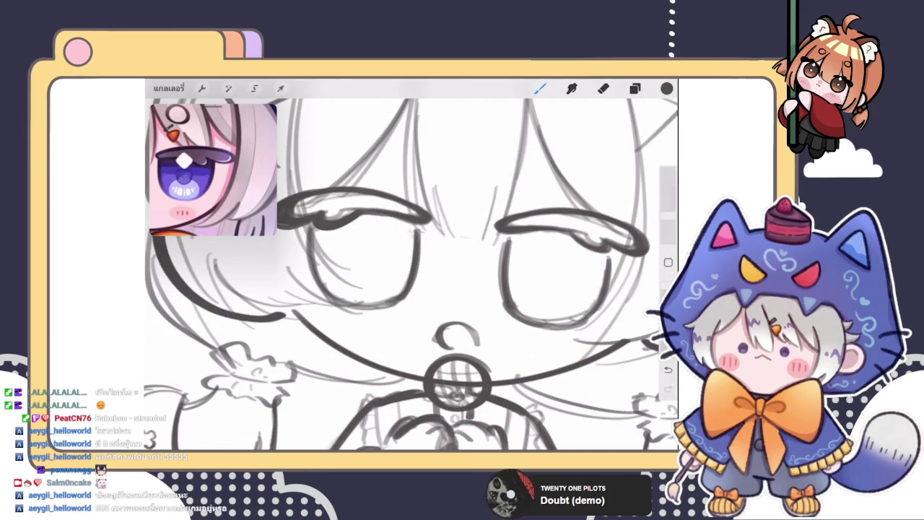
click(603, 88)
drag(346, 329, 317, 308)
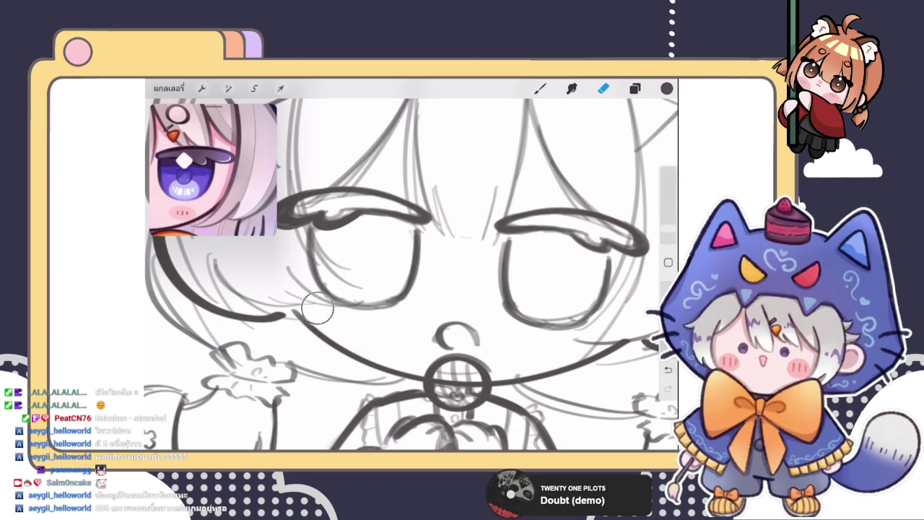
Draw a short line beside the microphone, then switch back to the eraser
click(540, 88)
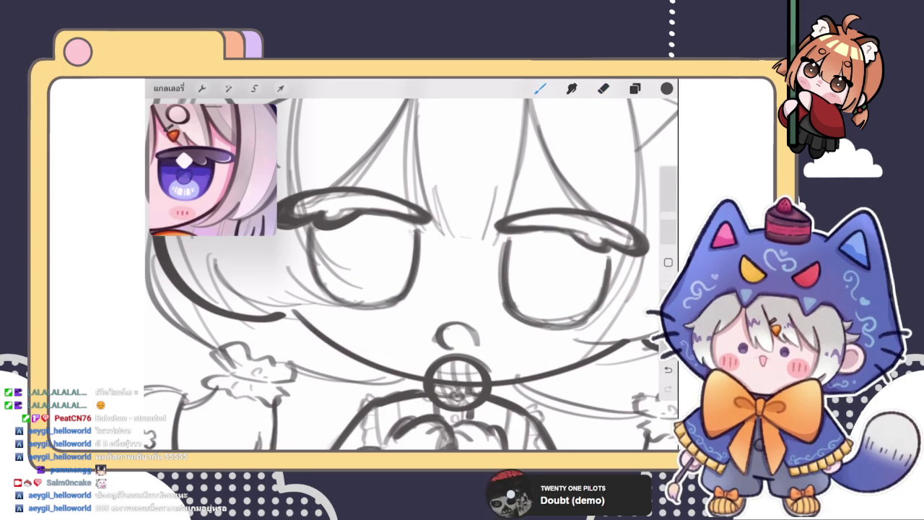
drag(371, 404, 357, 348)
scroll(410, 274, down, 5)
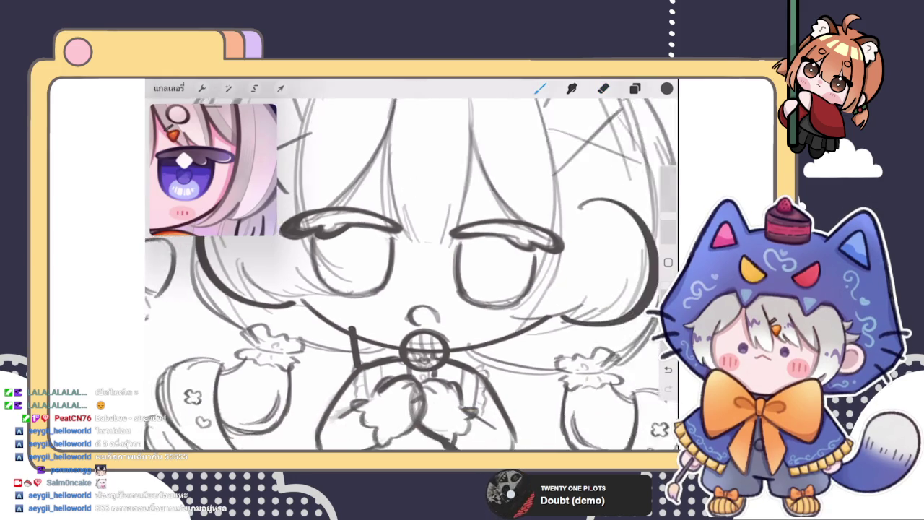
scroll(410, 275, up, 3)
scroll(410, 274, down, 3)
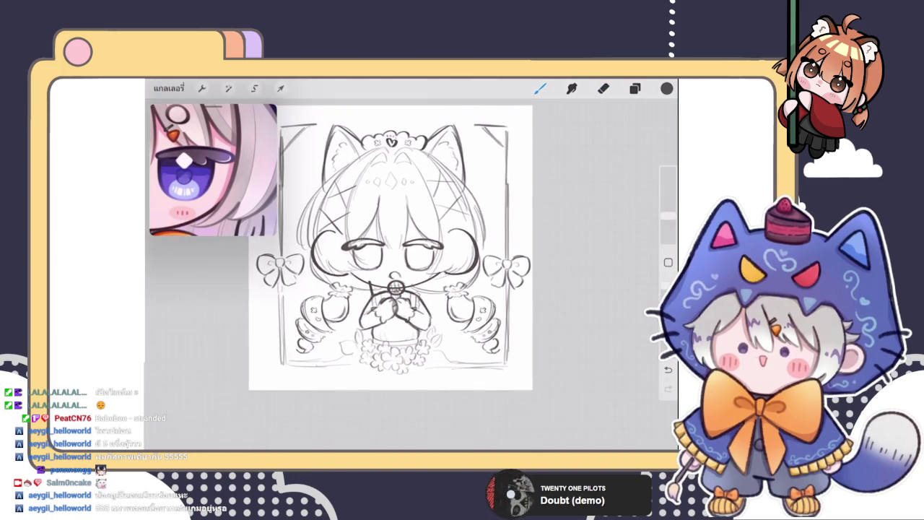
scroll(410, 274, up, 3)
scroll(410, 274, up, 3)
scroll(410, 274, up, 3)
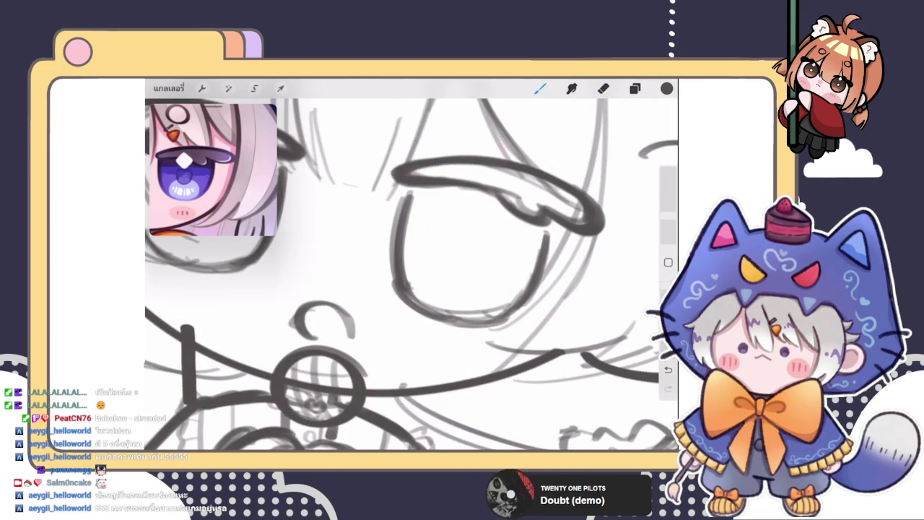
key(e)
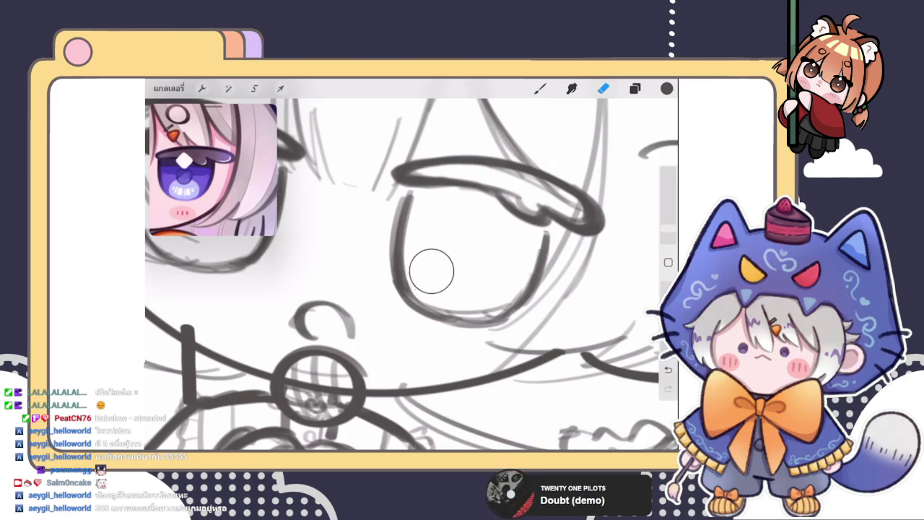
scroll(431, 268, down, 3)
scroll(411, 273, down, 5)
scroll(410, 273, up, 4)
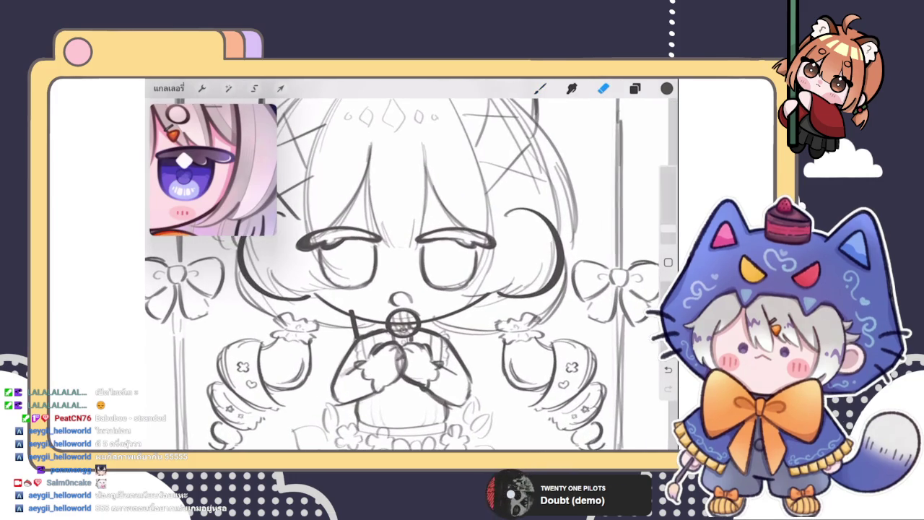
Liquify-push the linework around the girl's right eye and return to the brush
click(228, 88)
click(198, 354)
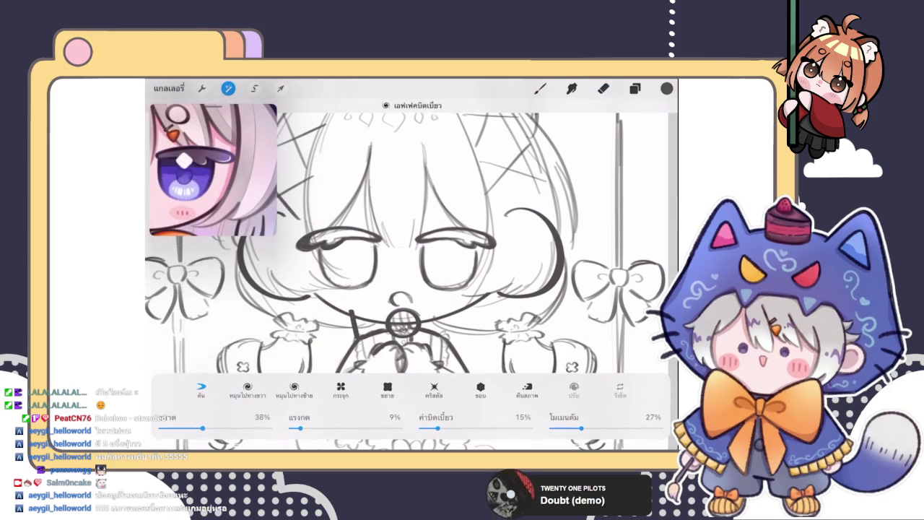
drag(408, 238, 440, 275)
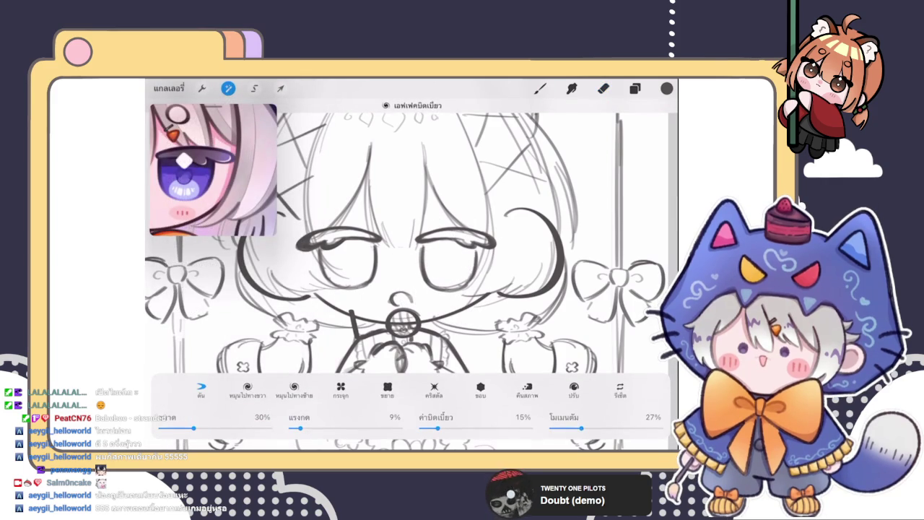
mouse_move(462, 296)
mouse_down()
mouse_move(473, 285)
mouse_move(465, 292)
mouse_up()
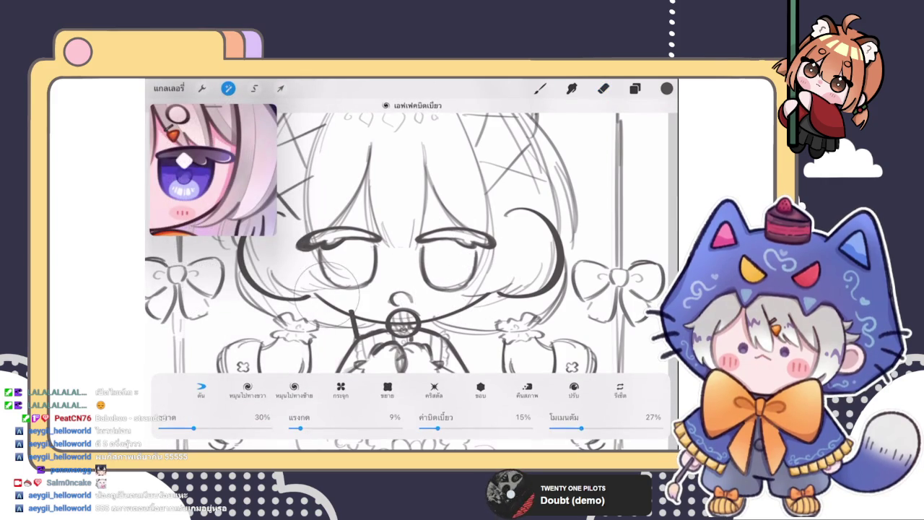
key(b)
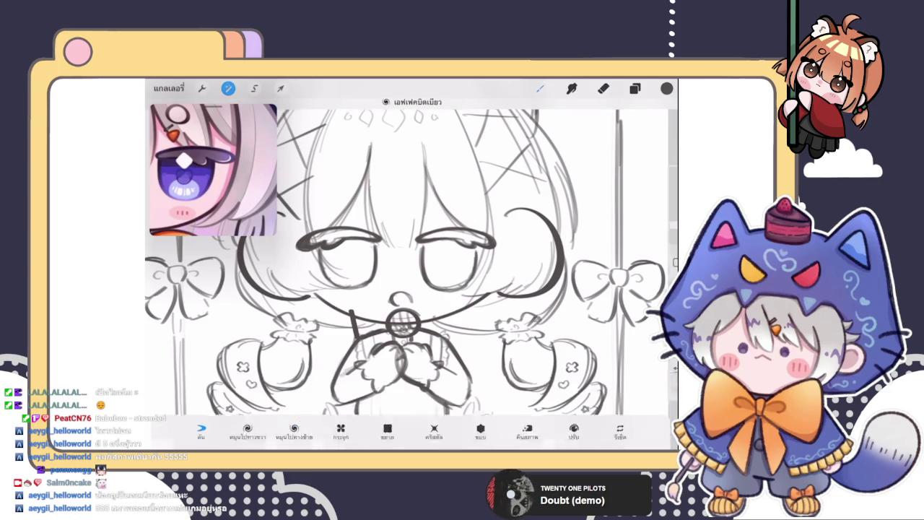
Switch between eraser, brush and the Layers list while reviewing the sketch
key(e)
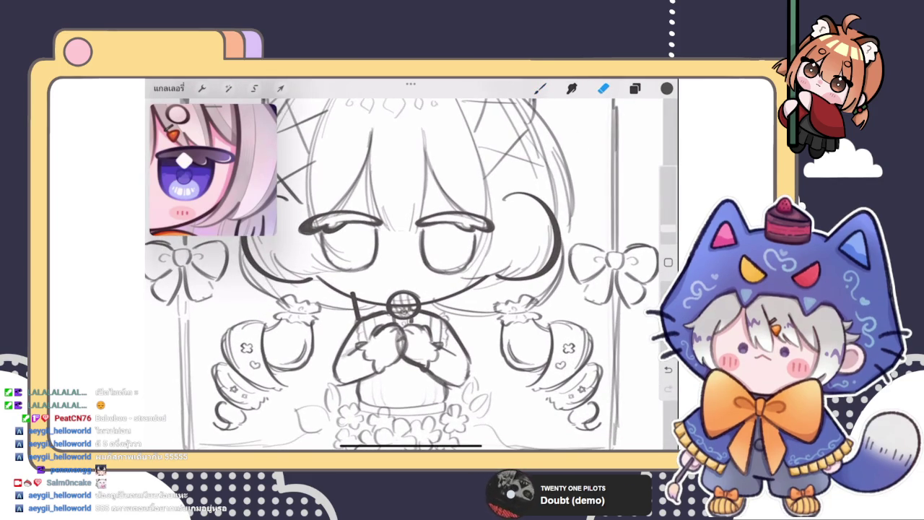
scroll(404, 275, down, 2)
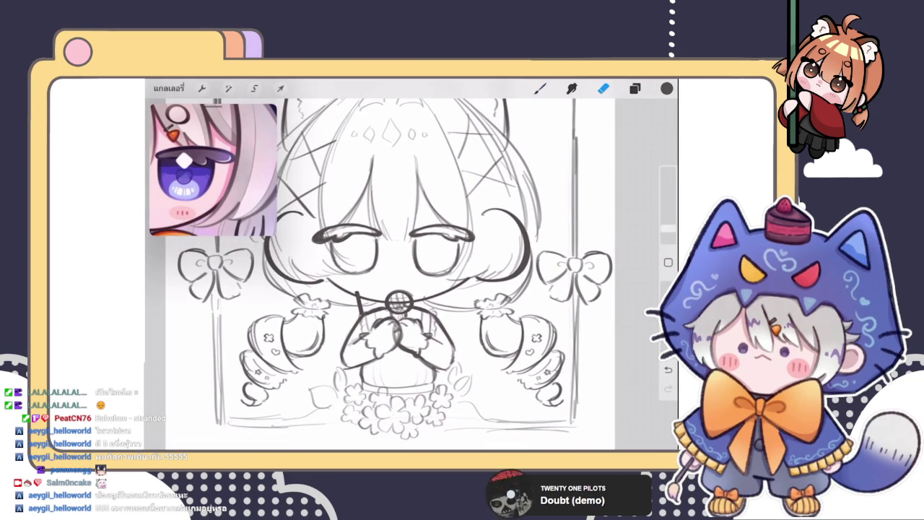
scroll(404, 274, down, 3)
scroll(405, 275, up, 3)
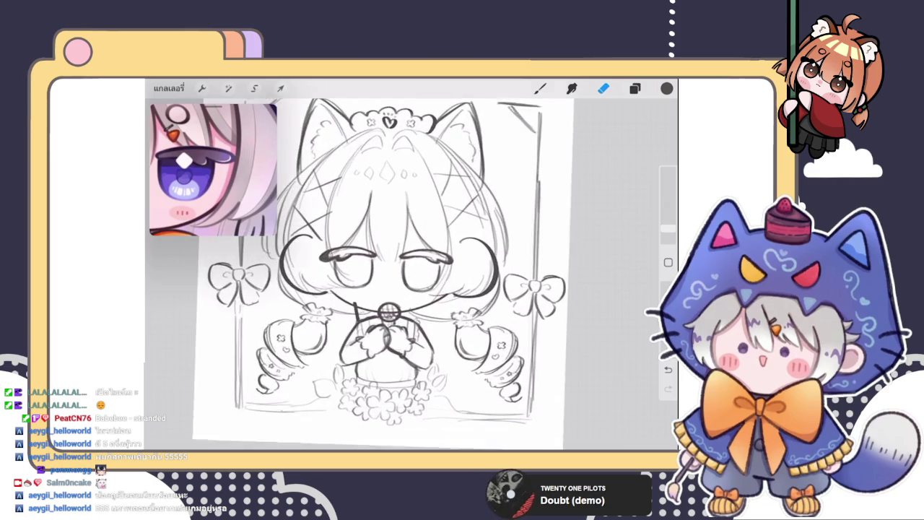
scroll(404, 274, up, 2)
scroll(404, 274, up, 2)
click(635, 89)
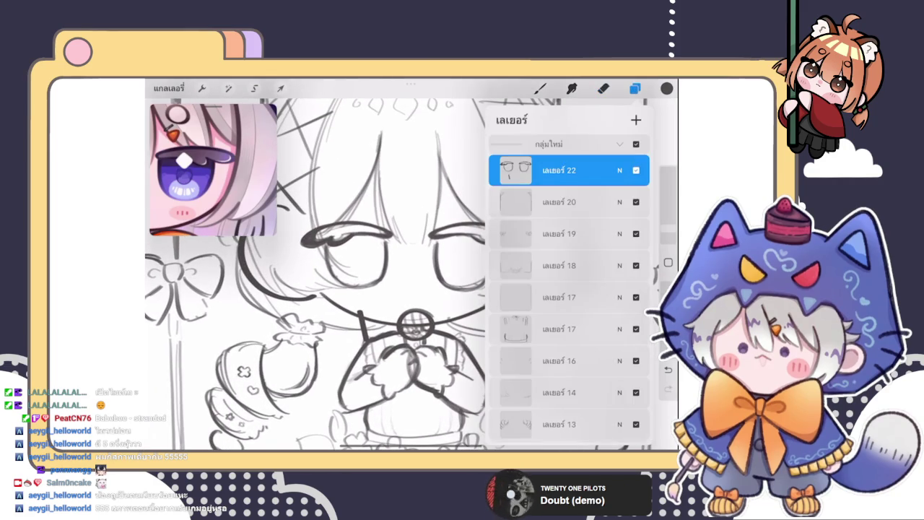
click(602, 88)
key(b)
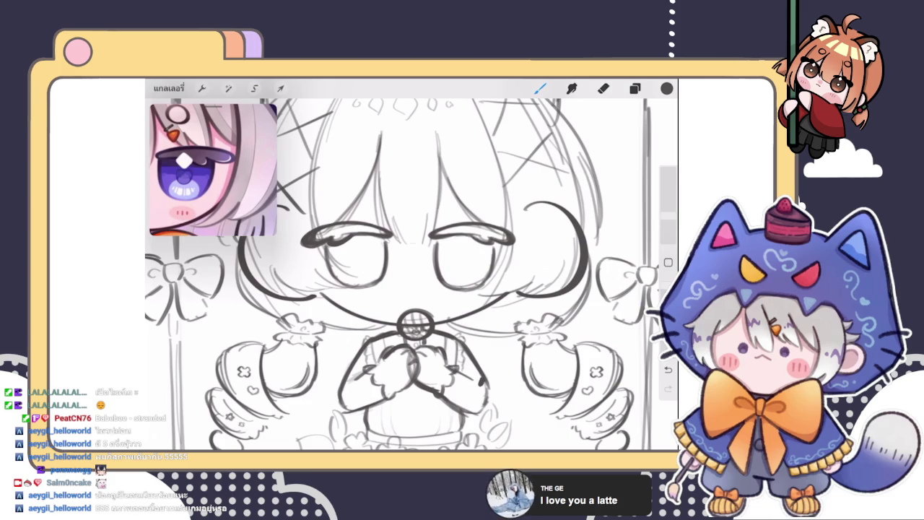
Check the Layers list again, then briefly reopen Liquify and exit to the brush
click(634, 88)
click(603, 88)
scroll(412, 275, down, 3)
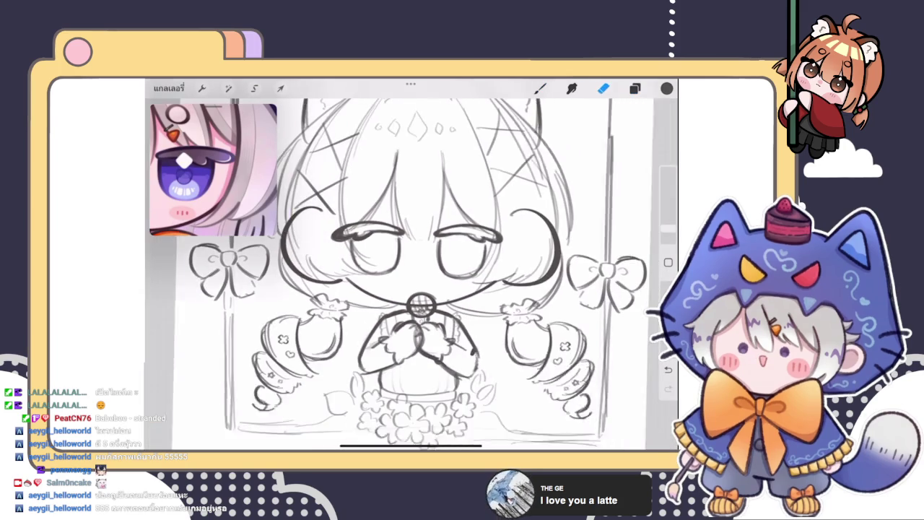
click(634, 88)
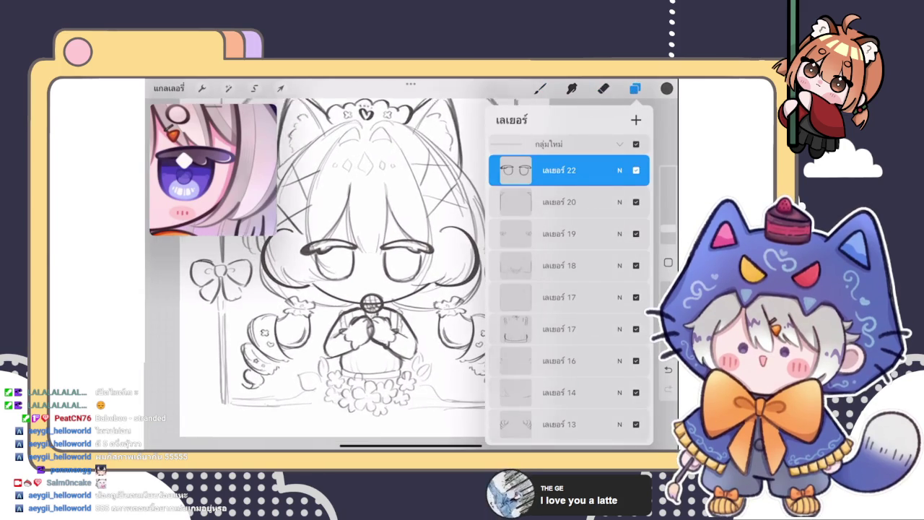
click(228, 88)
click(189, 412)
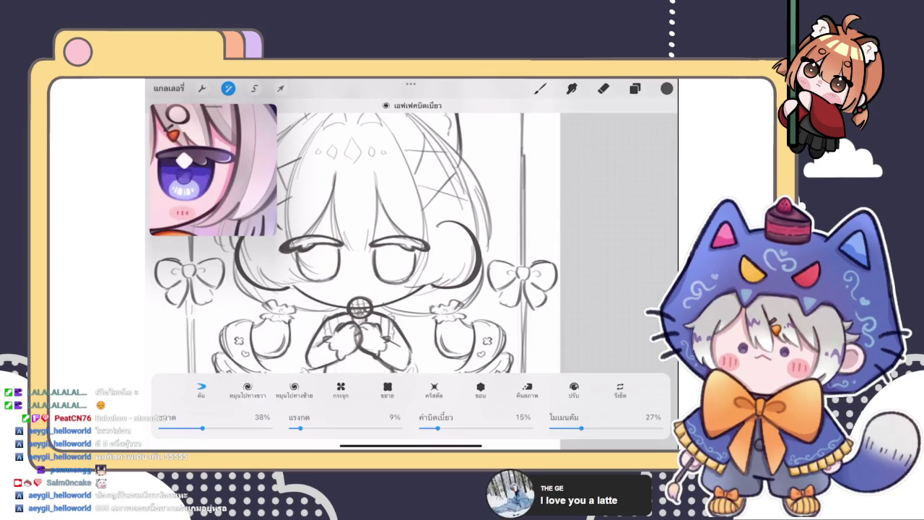
click(540, 88)
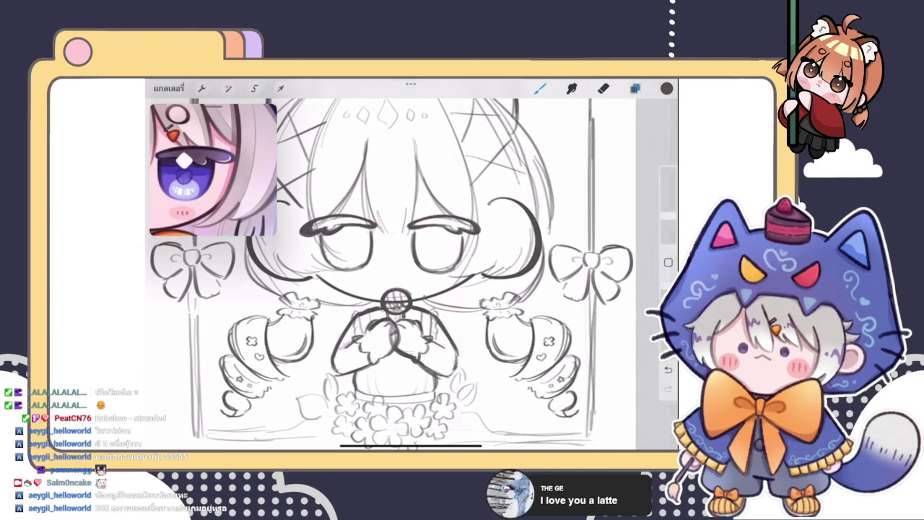
Zoom in on the face and add a short blush line on the left cheek plus another small mark
click(635, 88)
click(540, 89)
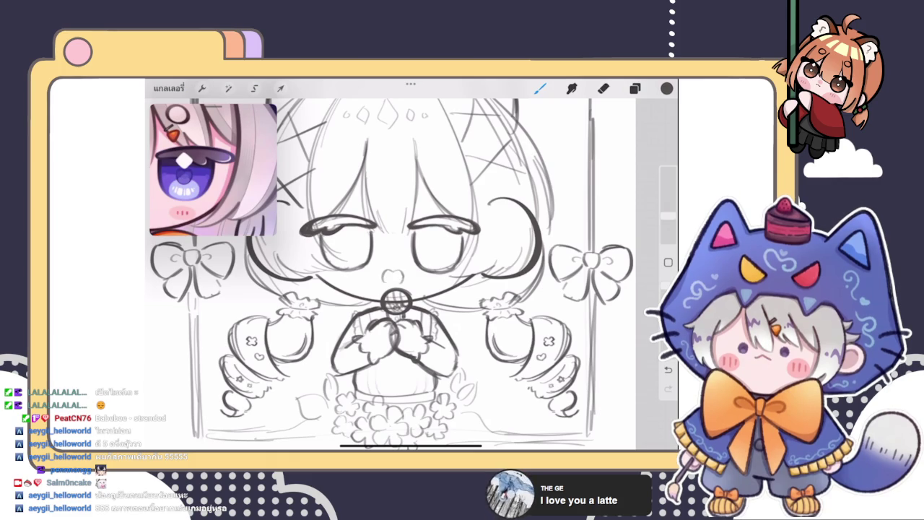
scroll(407, 274, up, 3)
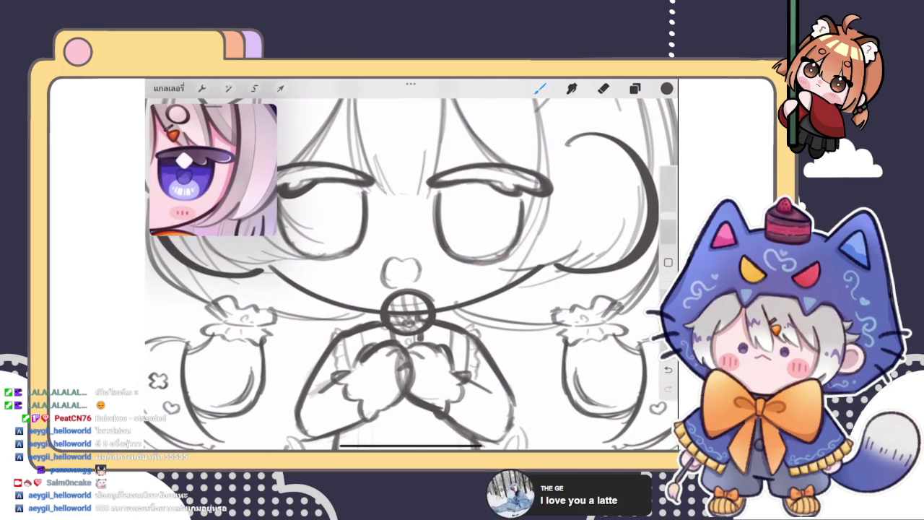
scroll(408, 267, down, 3)
scroll(408, 268, down, 2)
scroll(408, 267, down, 1)
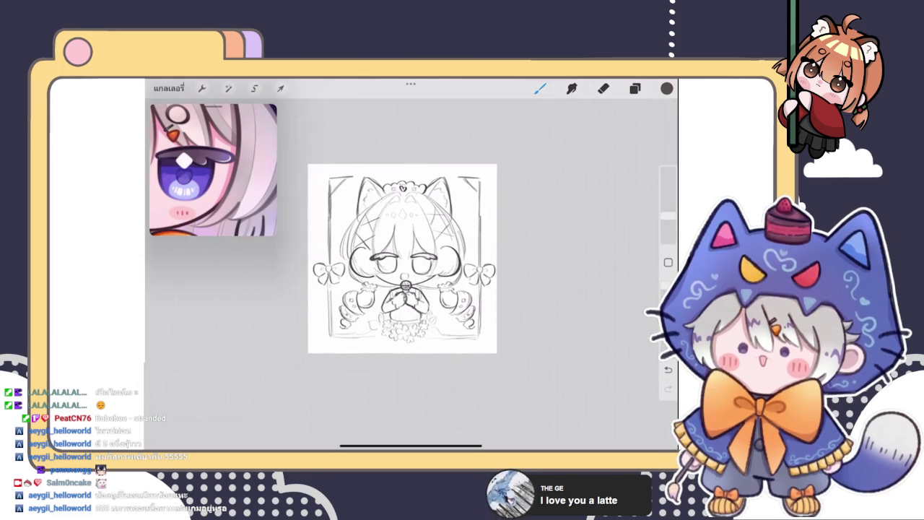
scroll(408, 267, up, 3)
scroll(372, 302, up, 3)
scroll(412, 274, up, 1)
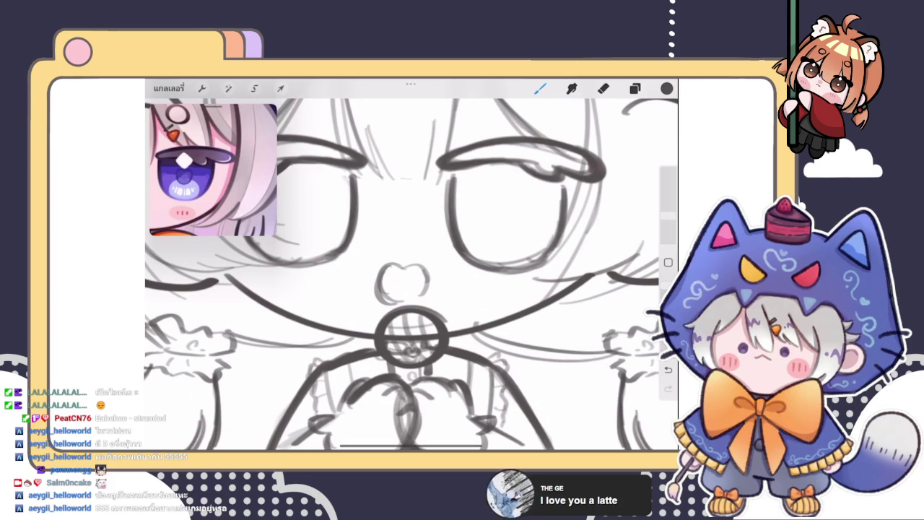
scroll(412, 274, down, 3)
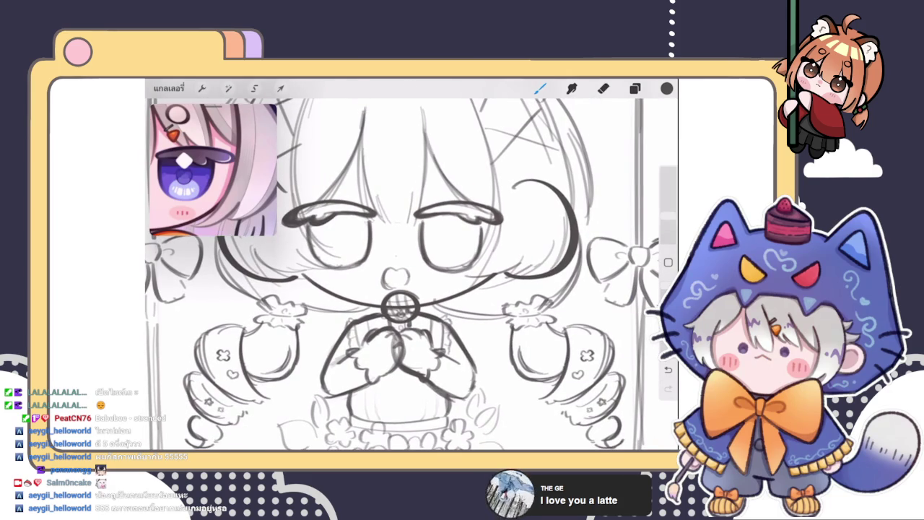
scroll(412, 274, down, 3)
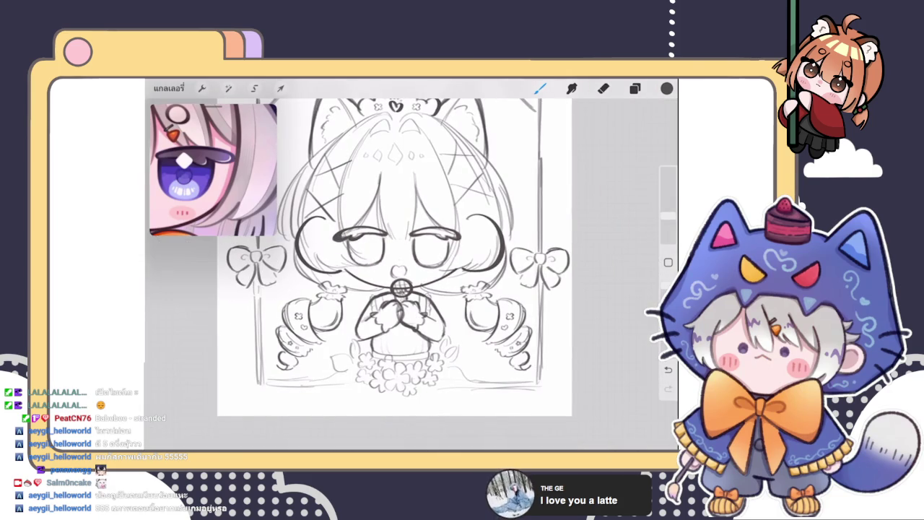
scroll(412, 274, up, 3)
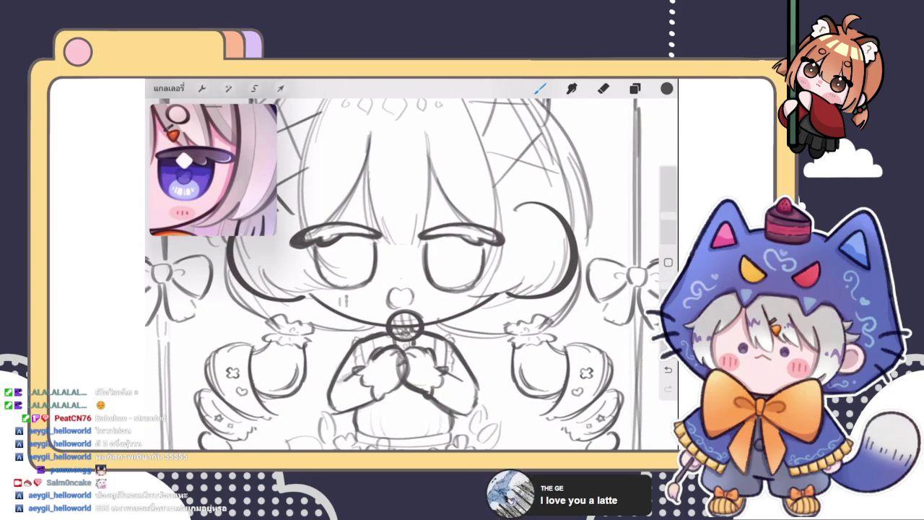
scroll(412, 274, up, 2)
scroll(412, 274, up, 2)
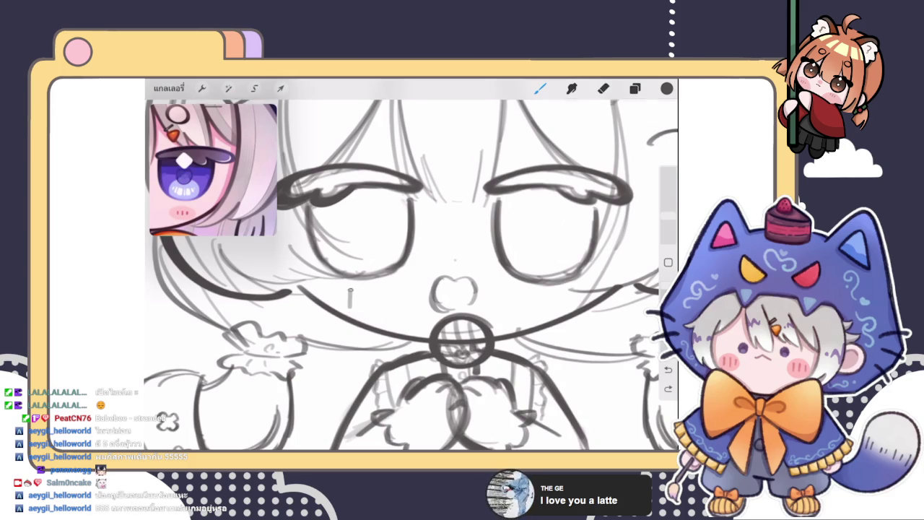
drag(358, 293, 358, 310)
scroll(411, 274, down, 2)
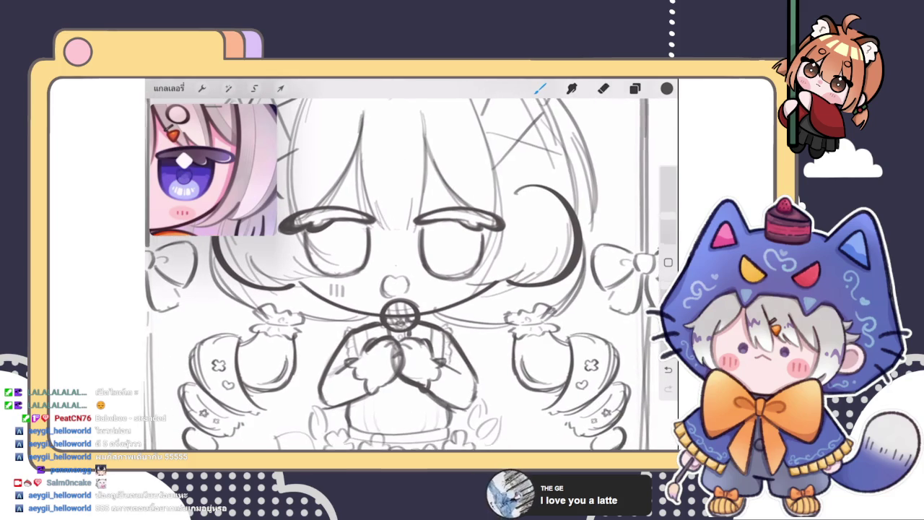
drag(445, 287, 446, 296)
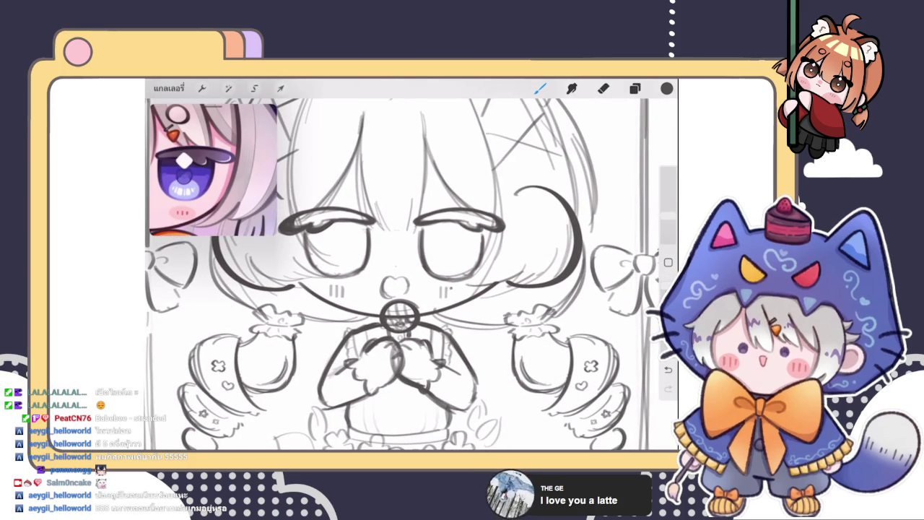
Draw a tiny heart inside the girl's left eye
scroll(411, 268, down, 3)
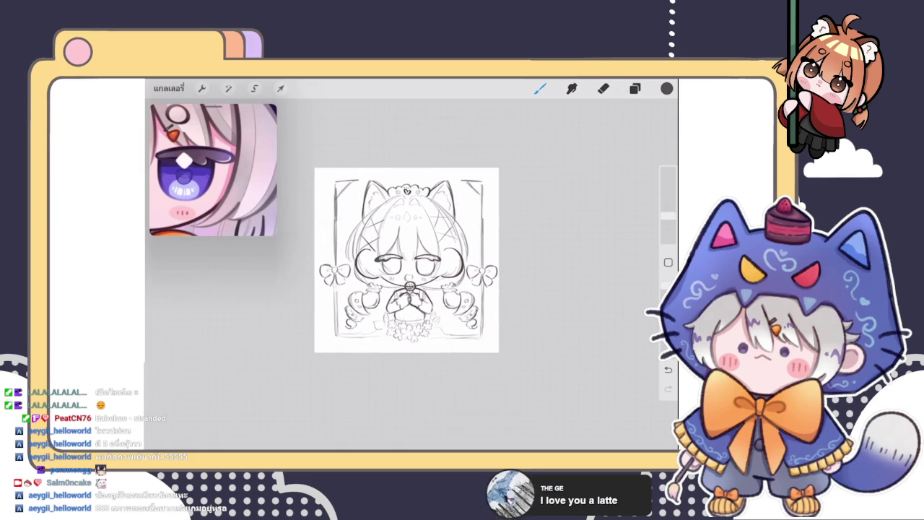
scroll(402, 262, up, 1)
scroll(402, 275, up, 2)
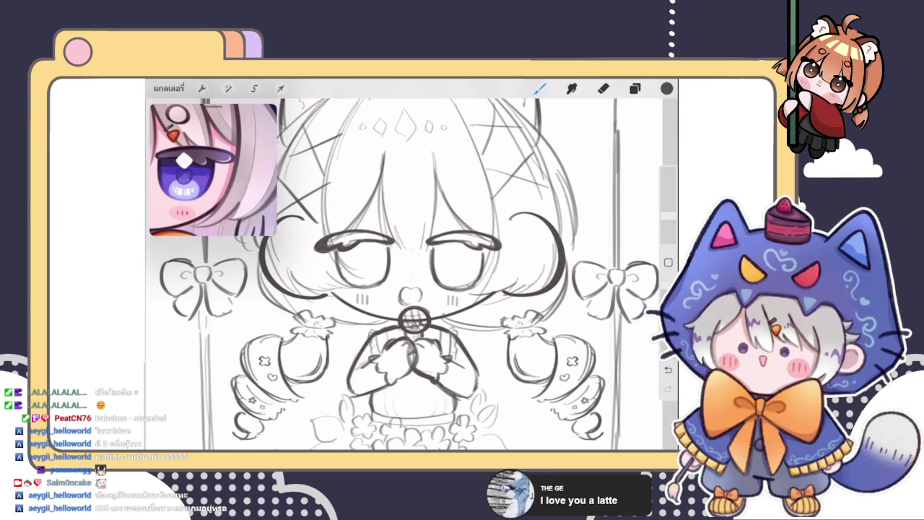
drag(367, 258, 363, 272)
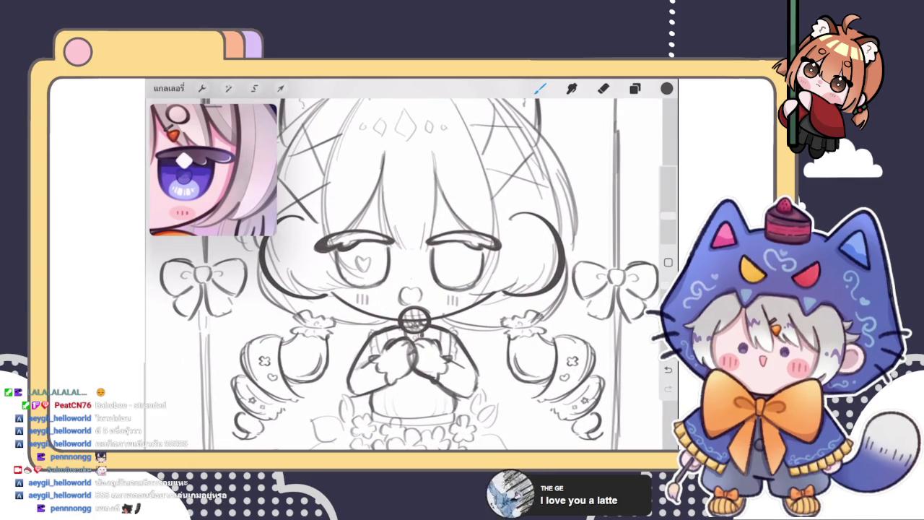
scroll(406, 253, down, 3)
scroll(406, 253, down, 2)
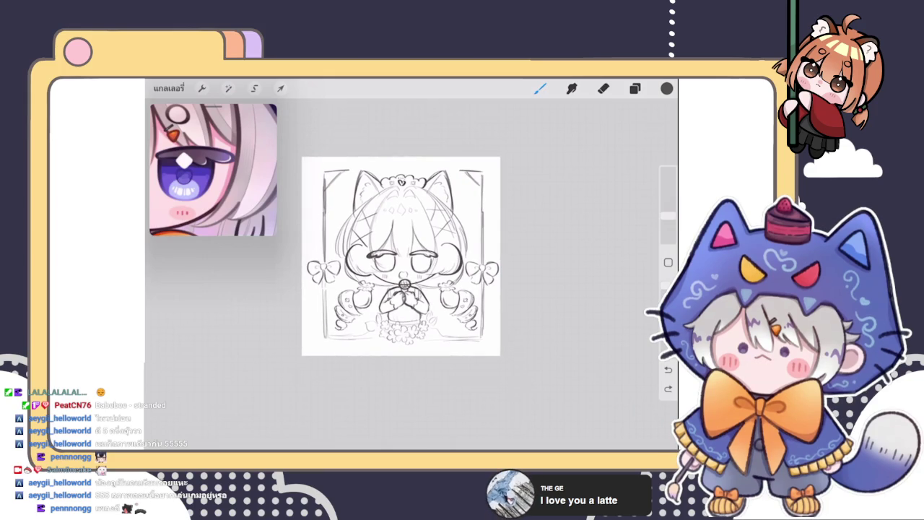
Duplicate the sketch layer group, hide the lower copy, and flatten the top copy into one layer
click(635, 88)
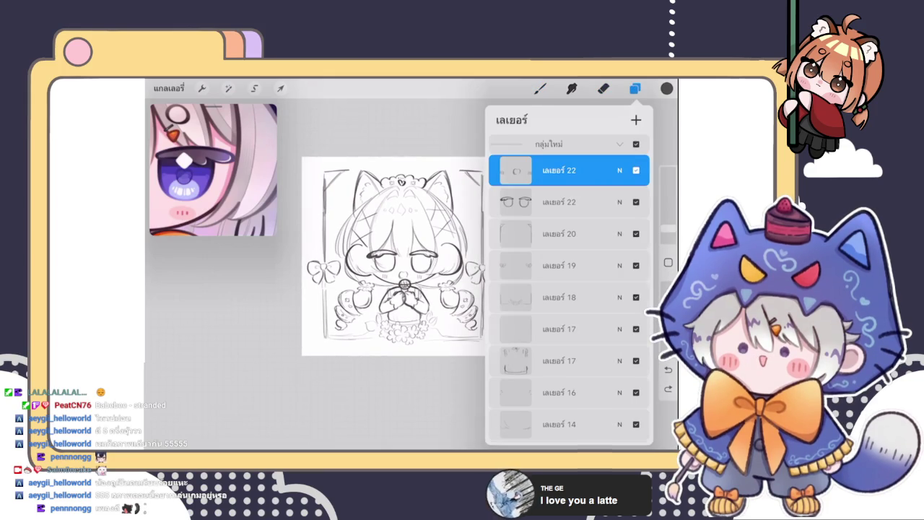
click(620, 144)
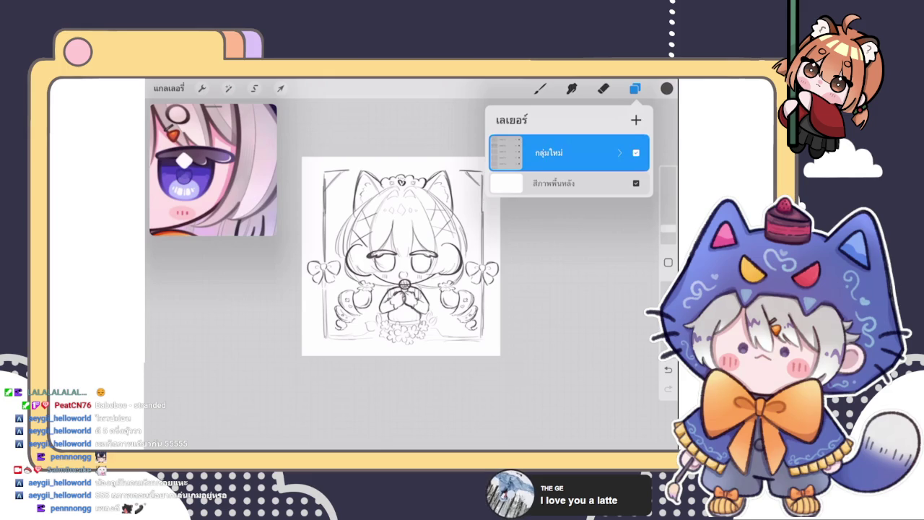
drag(614, 152, 534, 152)
click(556, 152)
click(635, 190)
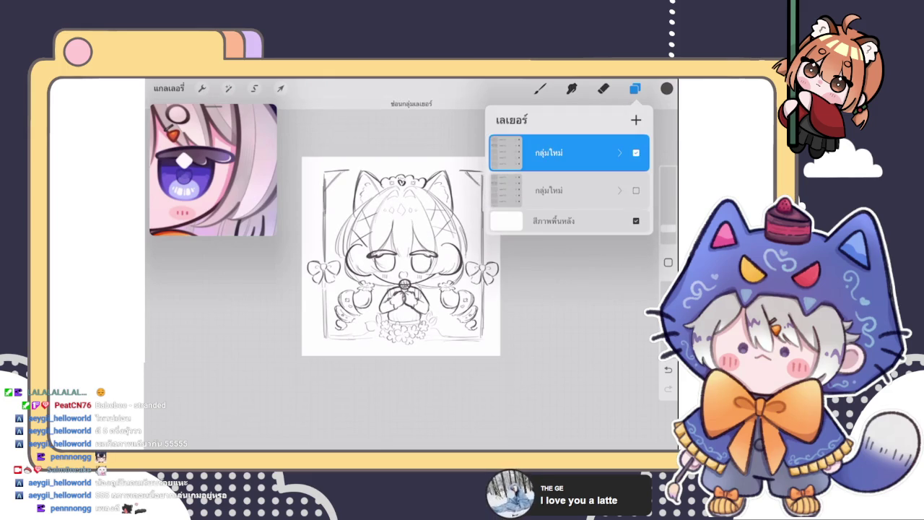
click(506, 152)
click(458, 161)
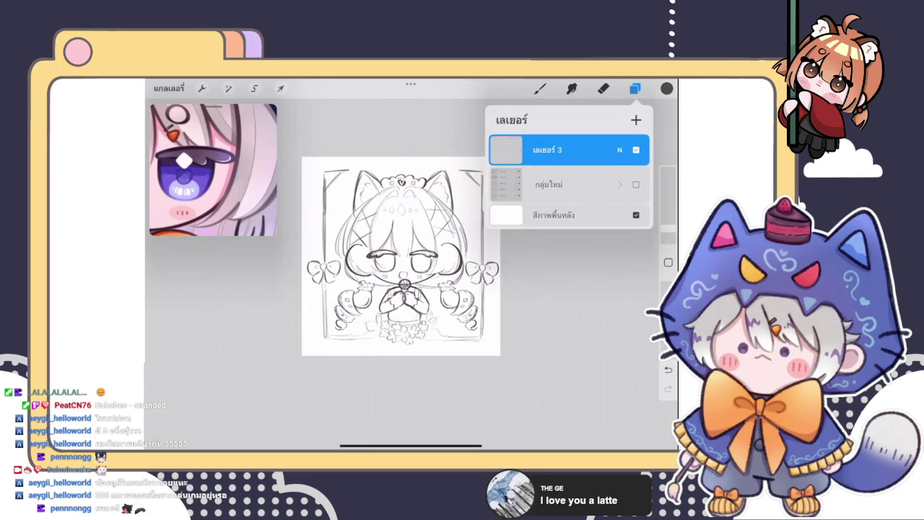
click(635, 88)
click(228, 88)
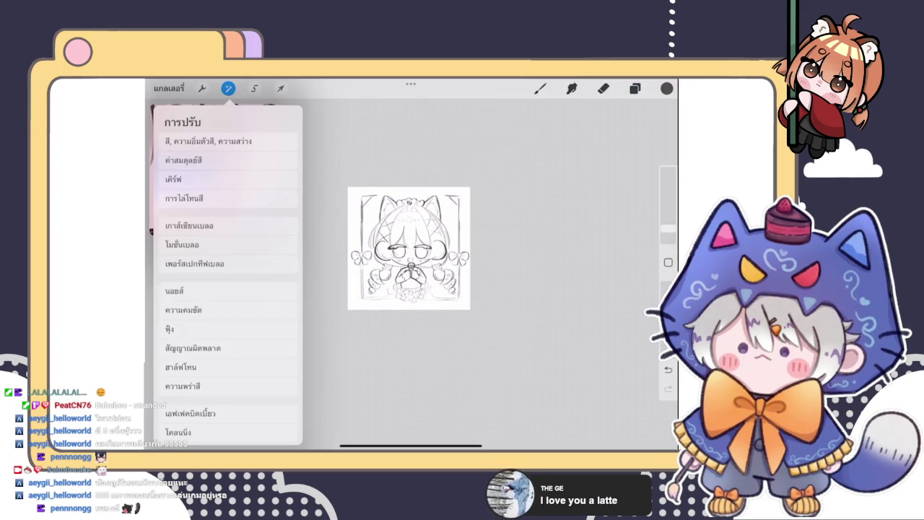
Liquify the girl's left and right hair outlines at size 82%, then lower size to 54%
click(190, 413)
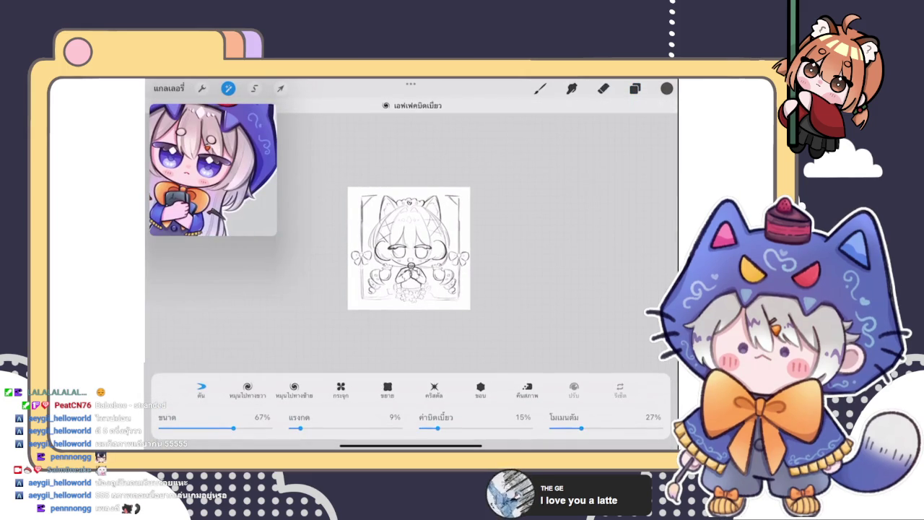
click(213, 169)
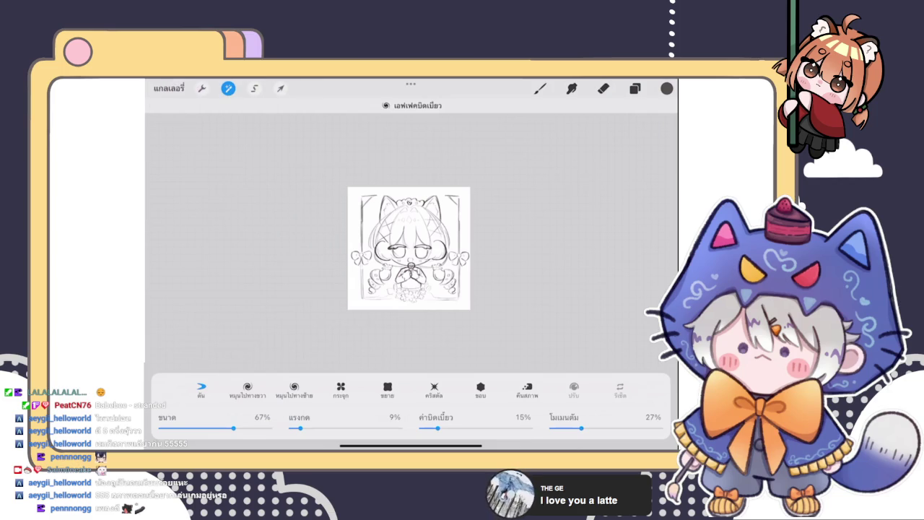
drag(233, 428, 250, 428)
scroll(408, 247, up, 3)
drag(353, 216, 329, 215)
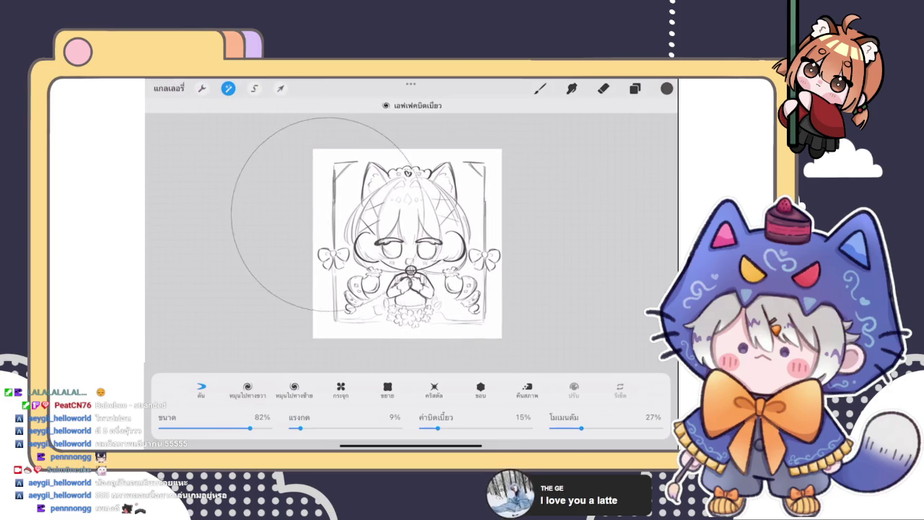
drag(462, 216, 483, 223)
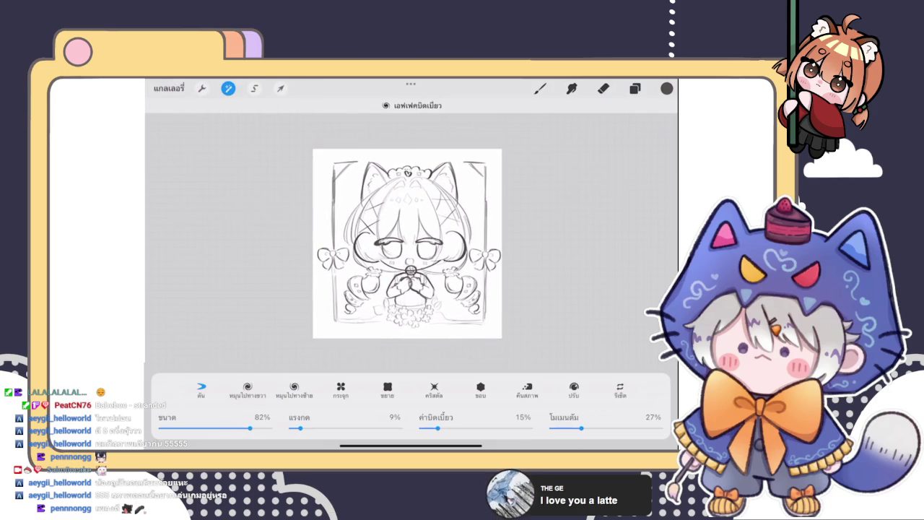
drag(250, 428, 220, 428)
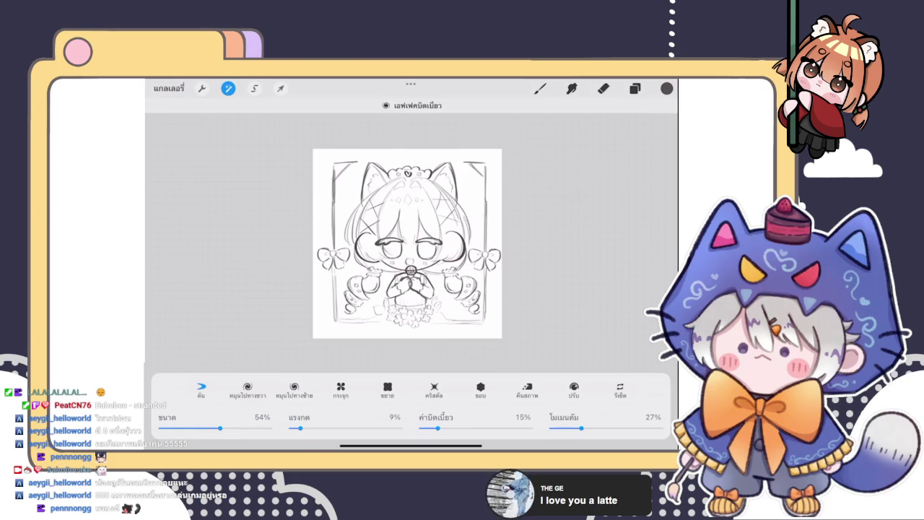
click(540, 88)
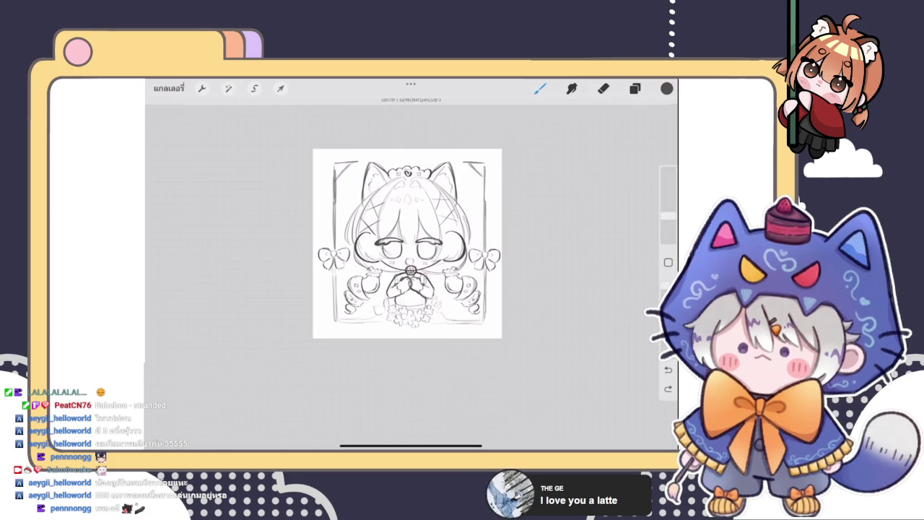
Zoom in on the headpiece and erase its dark heart with the Eraser
scroll(407, 243, up, 3)
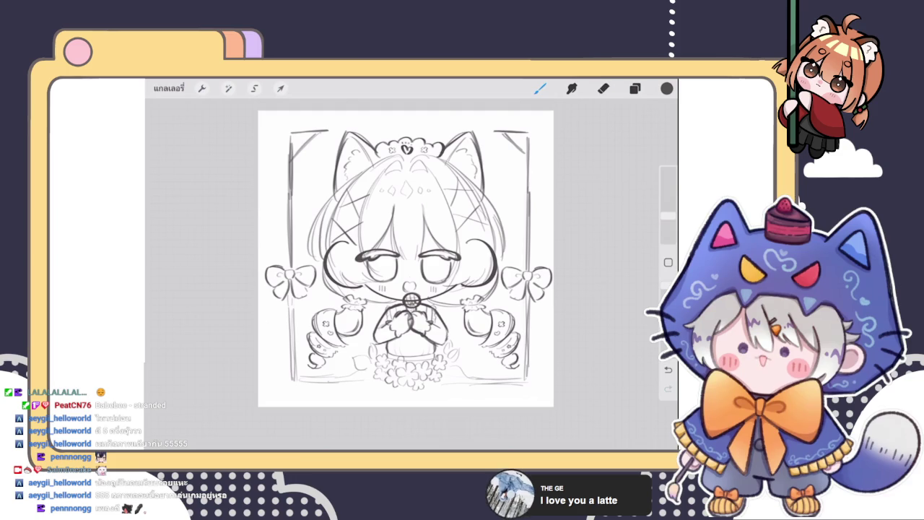
scroll(404, 260, up, 5)
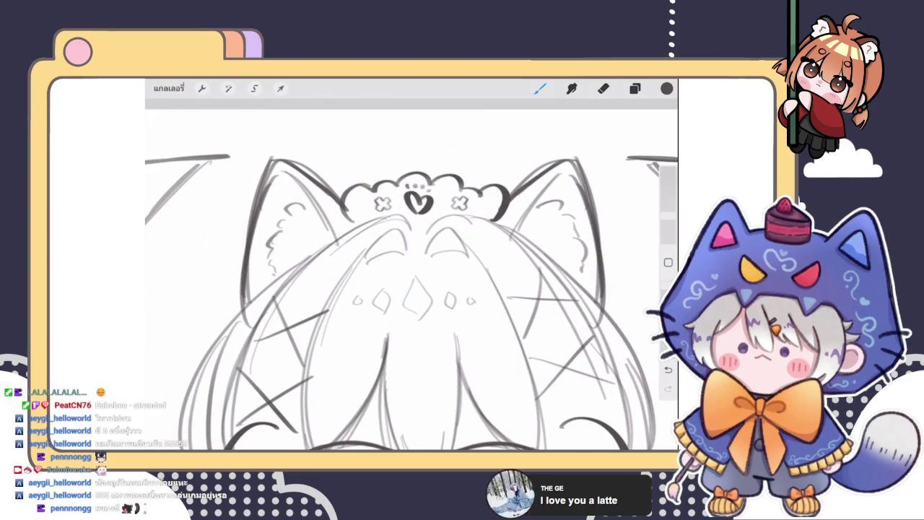
click(634, 88)
click(603, 88)
scroll(404, 274, up, 3)
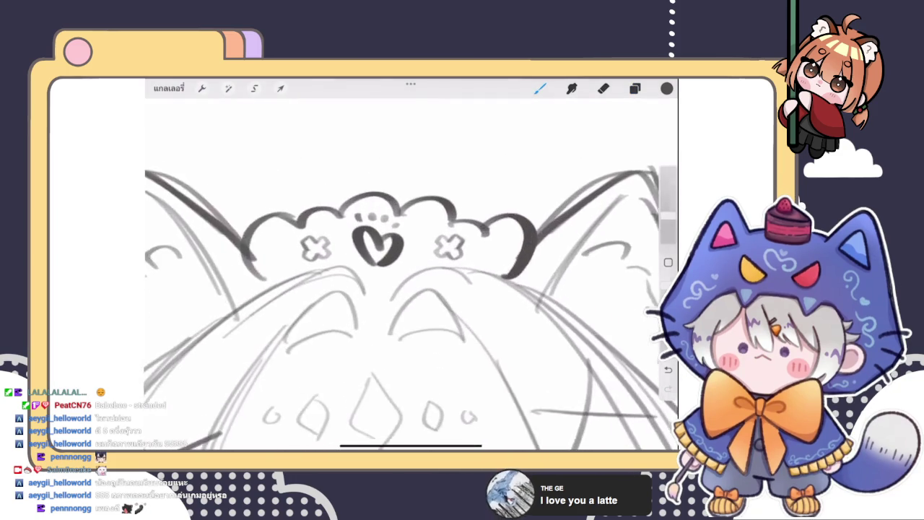
scroll(404, 275, up, 3)
scroll(404, 275, up, 2)
mouse_move(397, 260)
mouse_down()
mouse_move(367, 252)
mouse_move(417, 266)
mouse_up()
Draw a new heart outline between the two X marks, then zoom back out
drag(667, 228, 668, 215)
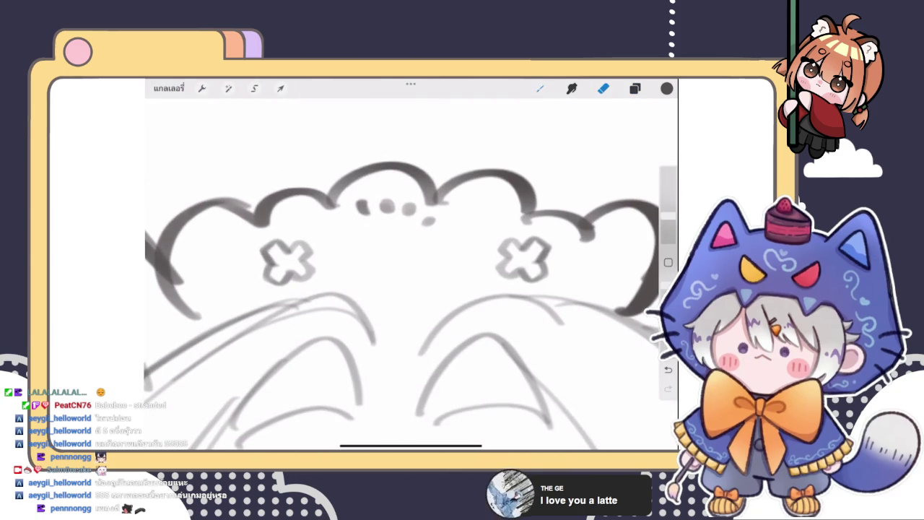
mouse_move(397, 285)
mouse_down()
mouse_move(389, 227)
mouse_move(403, 288)
mouse_up()
mouse_move(413, 238)
mouse_down()
mouse_move(436, 267)
mouse_move(433, 260)
mouse_up()
scroll(412, 289, down, 5)
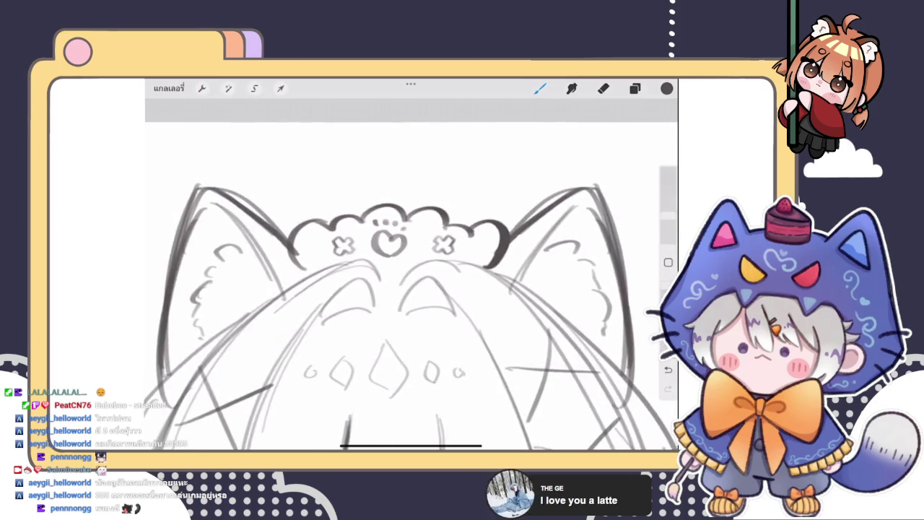
scroll(394, 310, down, 3)
Zoom in below the hands and add a new empty layer on top
scroll(394, 288, up, 1)
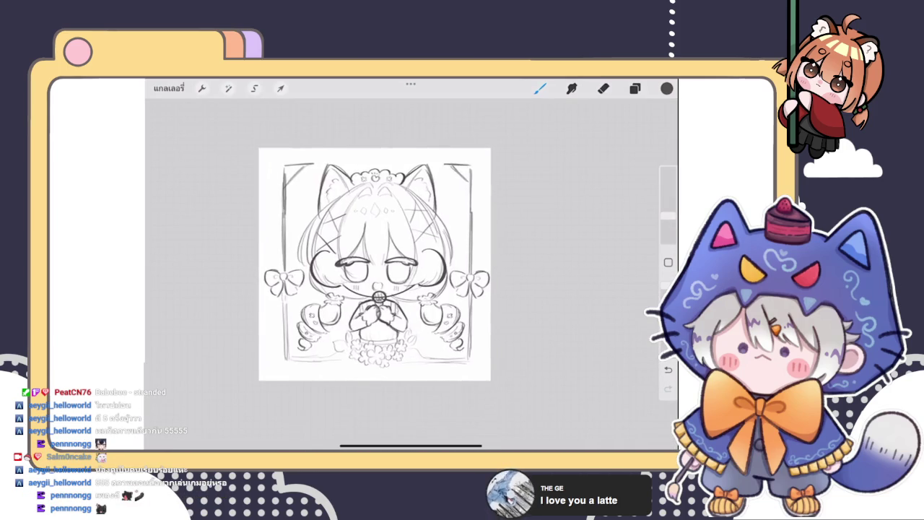
scroll(394, 289, up, 3)
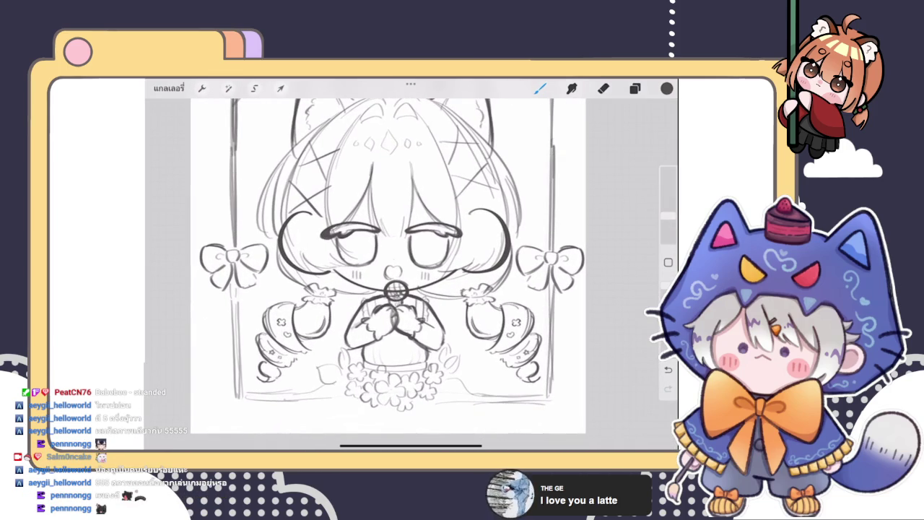
scroll(393, 310, up, 3)
scroll(394, 310, up, 2)
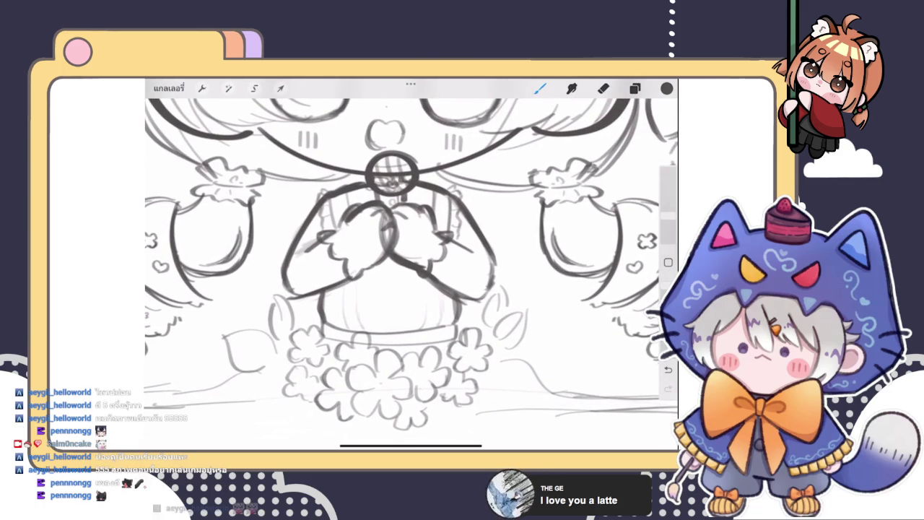
click(634, 88)
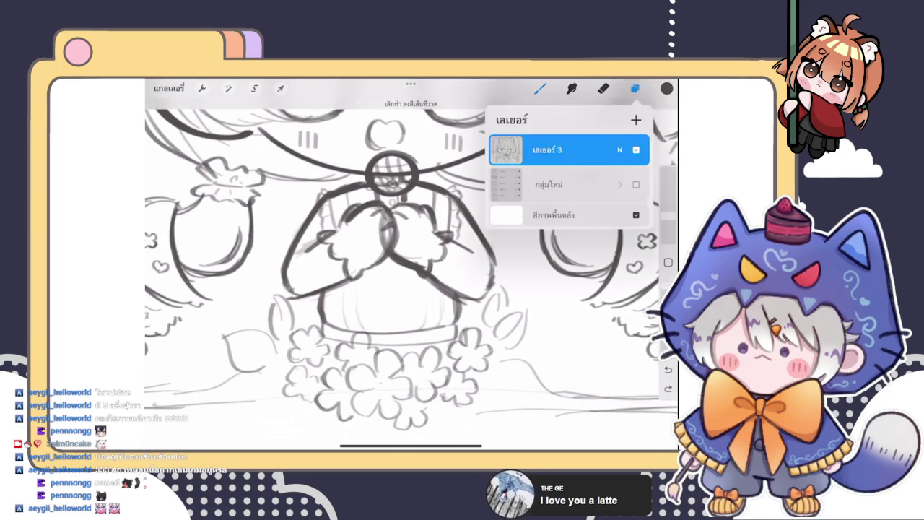
click(636, 118)
click(634, 88)
Sketch vertical stripes on the shirt below the girl's hands
drag(332, 229, 338, 303)
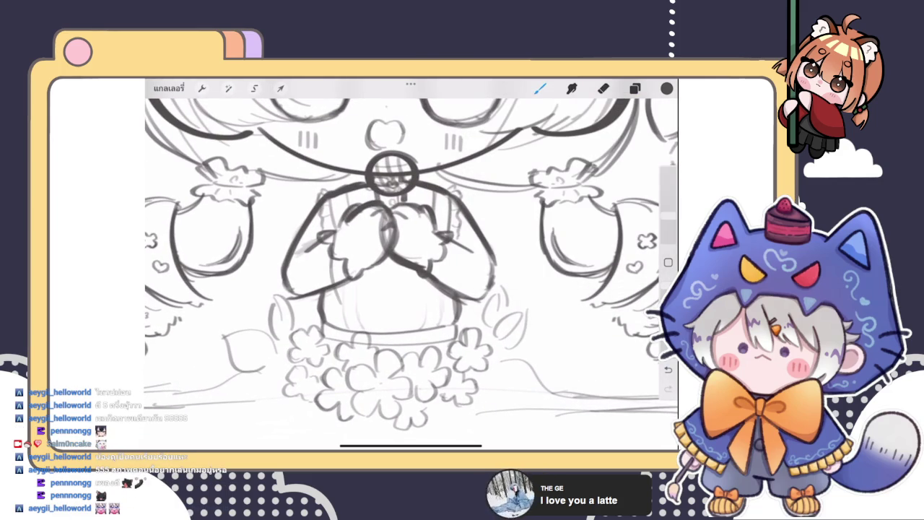
drag(334, 271, 342, 326)
mouse_move(335, 293)
mouse_down()
mouse_move(346, 329)
mouse_move(358, 329)
mouse_move(345, 324)
mouse_up()
drag(428, 282, 429, 326)
mouse_move(427, 283)
mouse_down()
mouse_move(430, 330)
mouse_move(443, 325)
mouse_up()
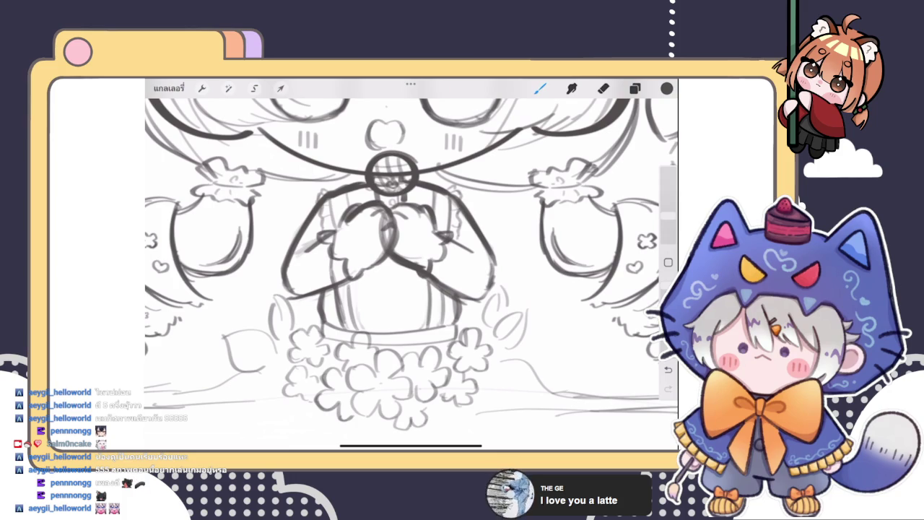
Erase the stray lines on the girl's chest
click(604, 87)
mouse_move(342, 241)
mouse_down()
mouse_move(332, 268)
mouse_move(361, 299)
mouse_up()
scroll(411, 274, down, 5)
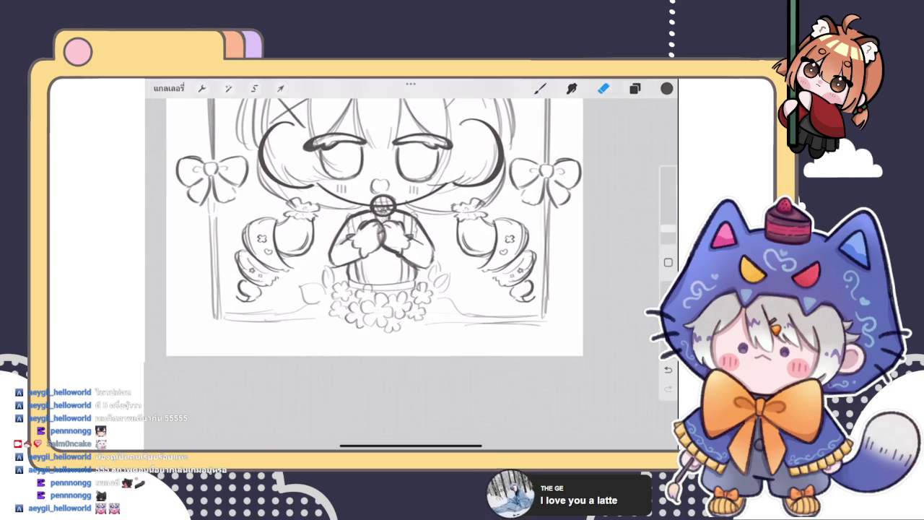
scroll(390, 267, up, 5)
Add two faint stripe lines to the shirt with the brush
click(540, 87)
drag(361, 277, 370, 314)
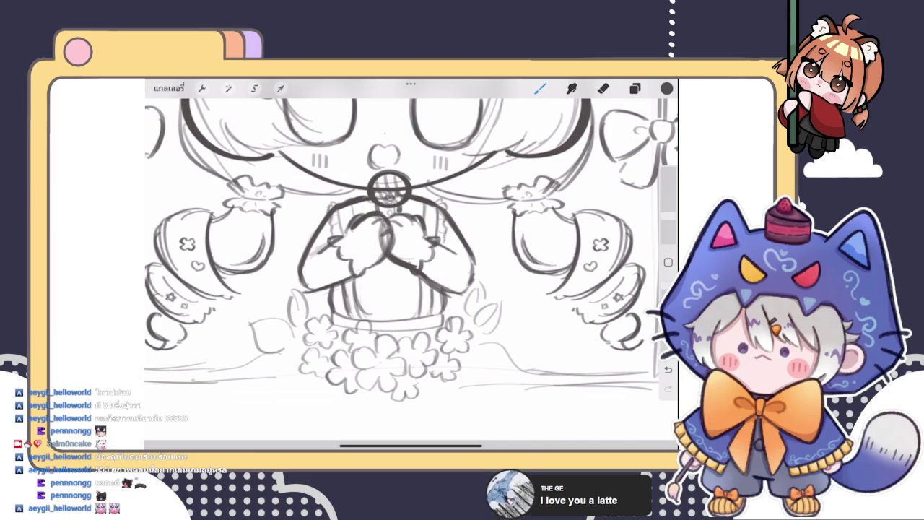
mouse_move(412, 276)
mouse_down()
mouse_move(419, 309)
mouse_move(408, 312)
mouse_up()
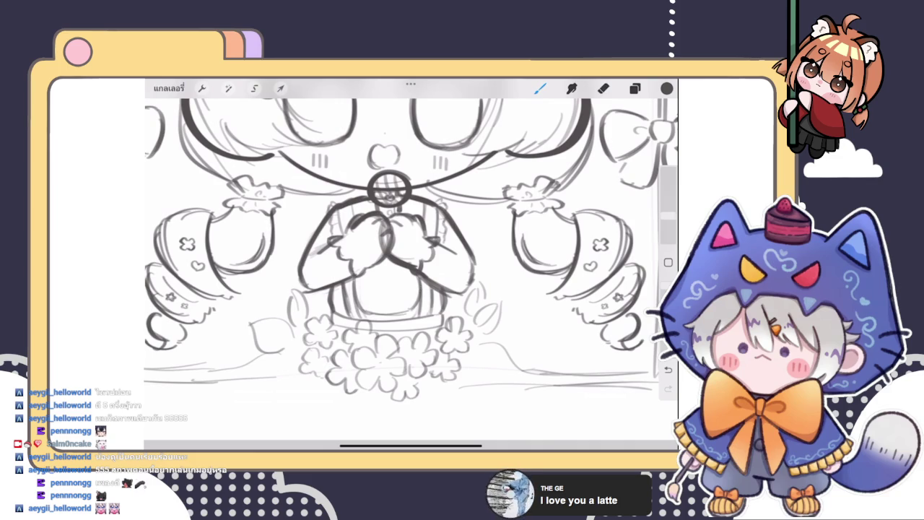
scroll(411, 260, down, 5)
scroll(411, 246, up, 3)
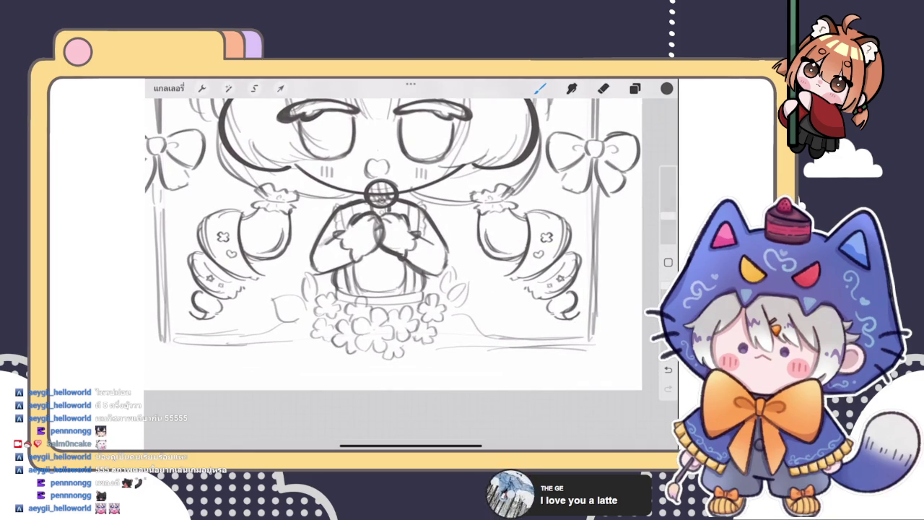
Trace over the waistband under the clasped hands to darken it
drag(374, 290, 422, 289)
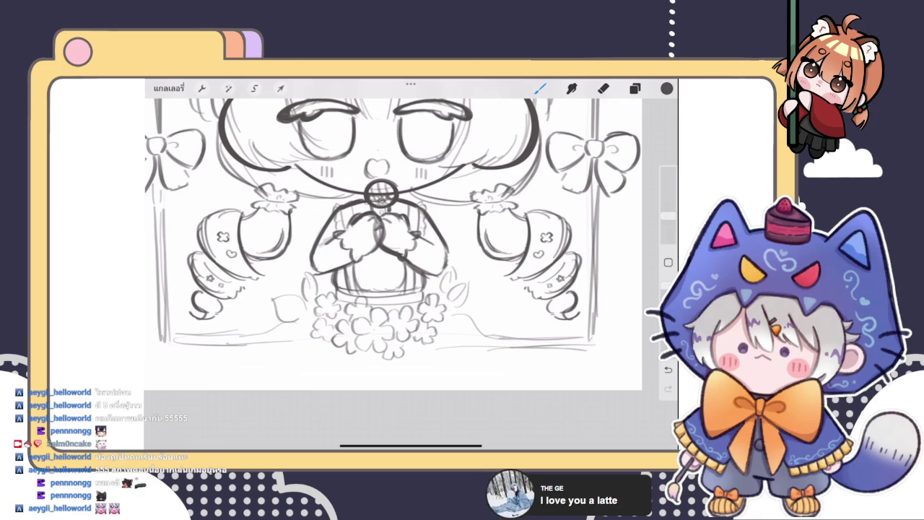
drag(339, 293, 394, 292)
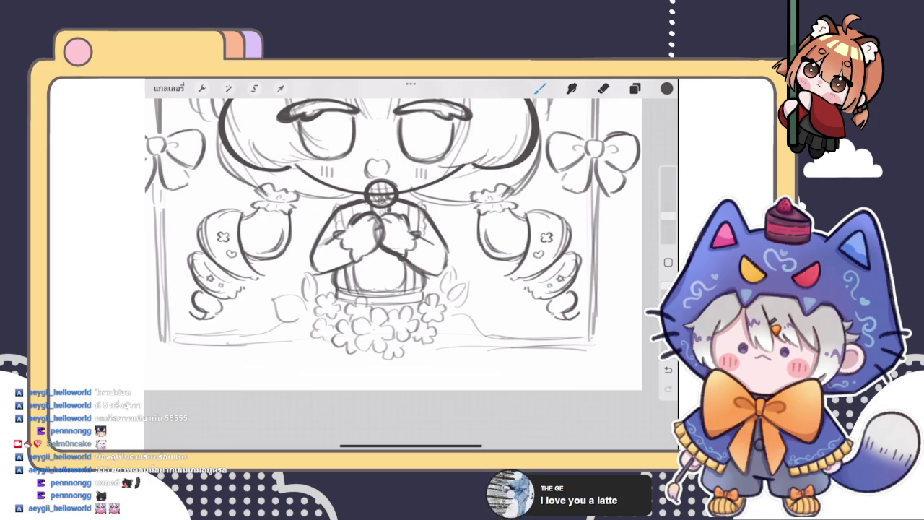
scroll(394, 238, down, 5)
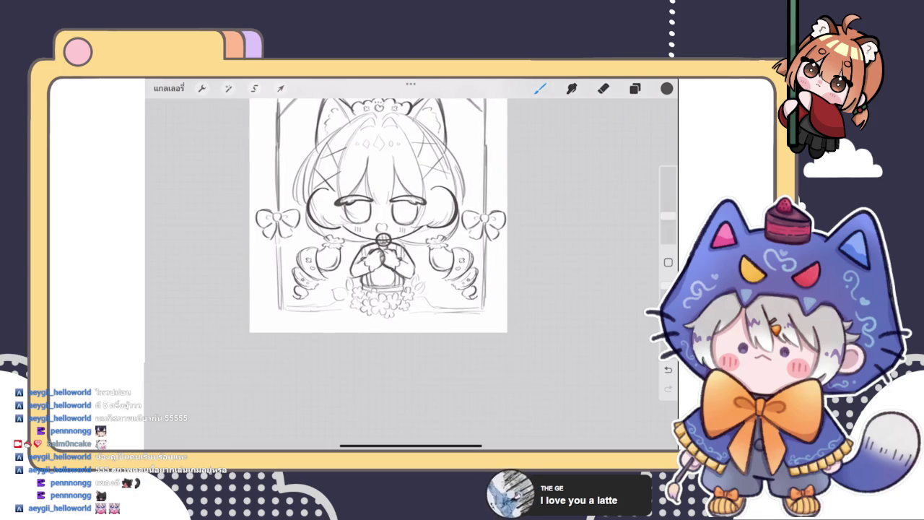
scroll(390, 223, down, 3)
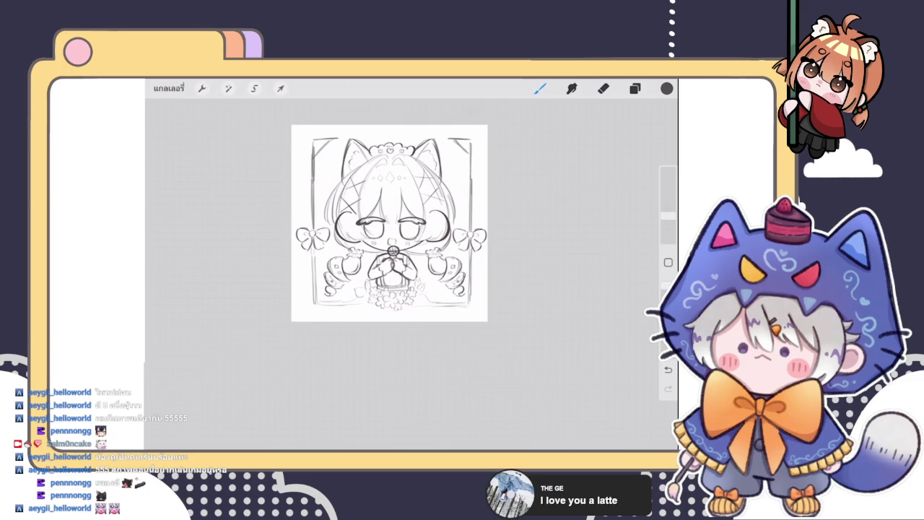
scroll(377, 248, up, 3)
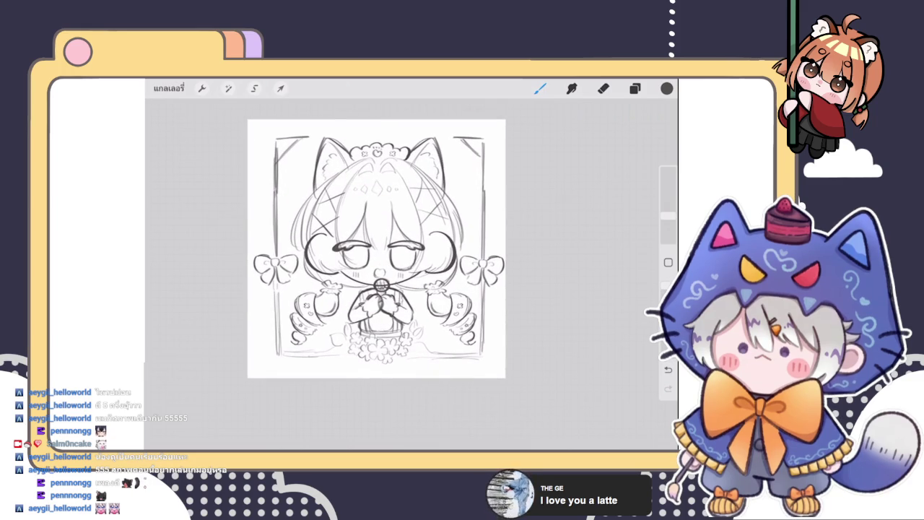
scroll(371, 261, up, 3)
scroll(371, 262, up, 3)
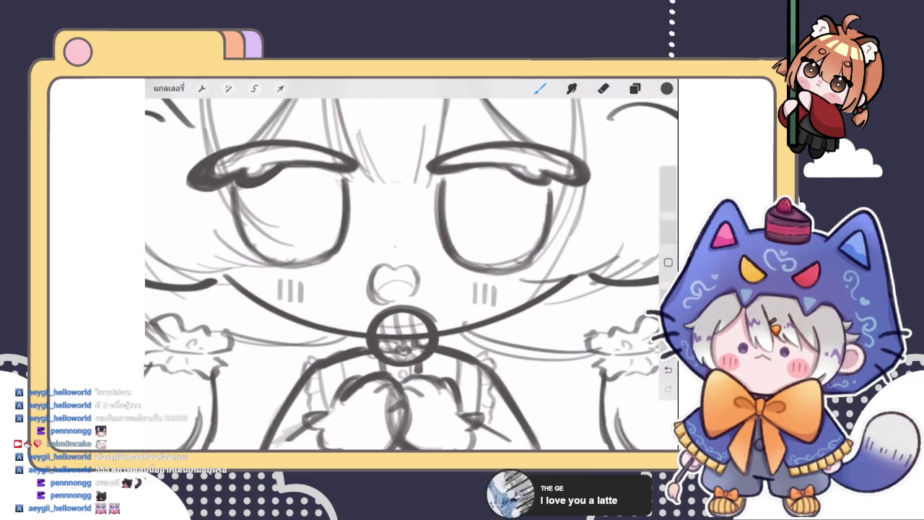
scroll(390, 274, down, 5)
scroll(404, 288, up, 5)
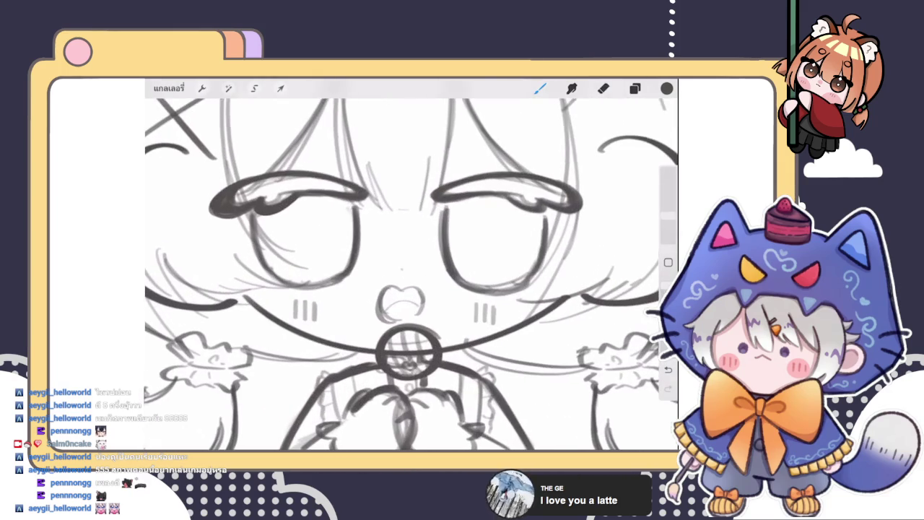
drag(385, 303, 402, 298)
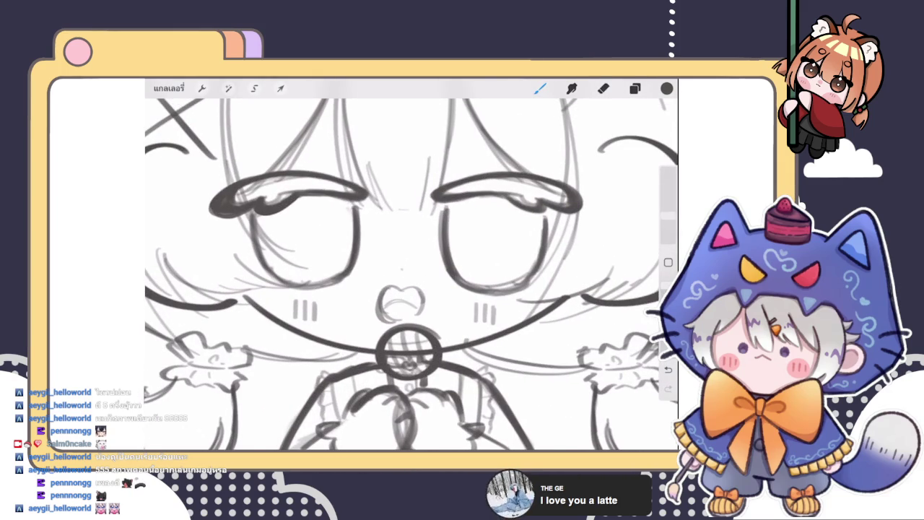
scroll(408, 289, up, 2)
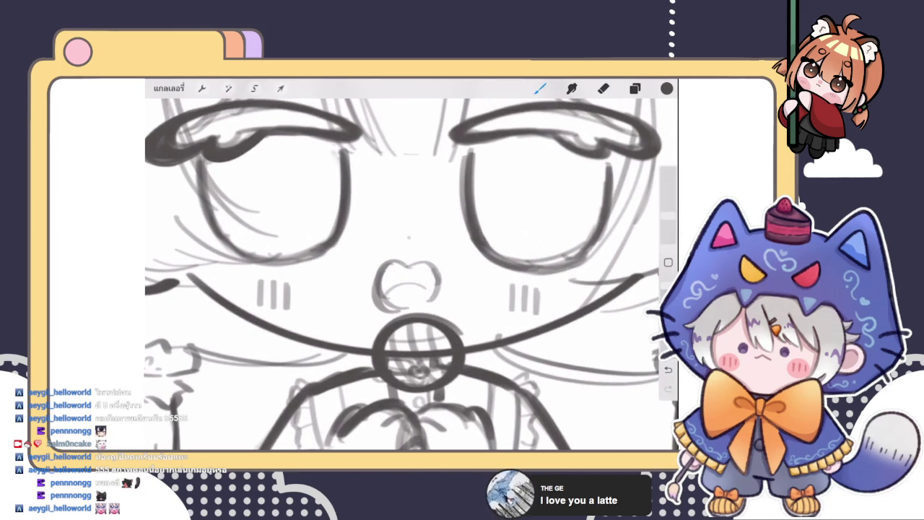
scroll(411, 273, down, 3)
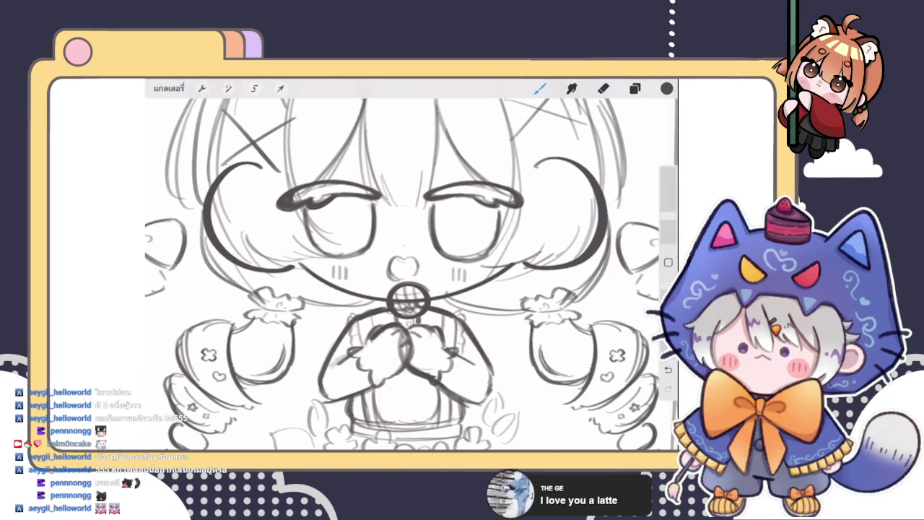
scroll(408, 274, down, 2)
scroll(408, 274, up, 3)
scroll(407, 274, up, 2)
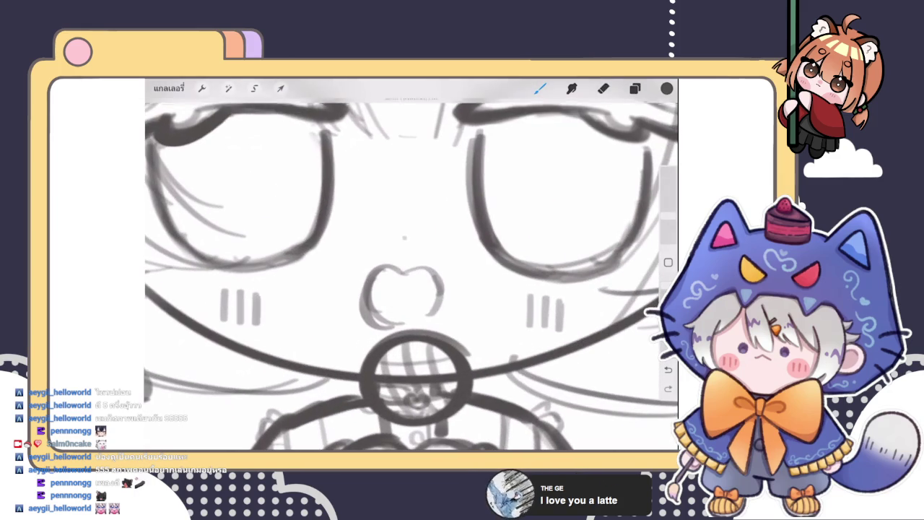
scroll(410, 274, down, 3)
key(ctrl+z)
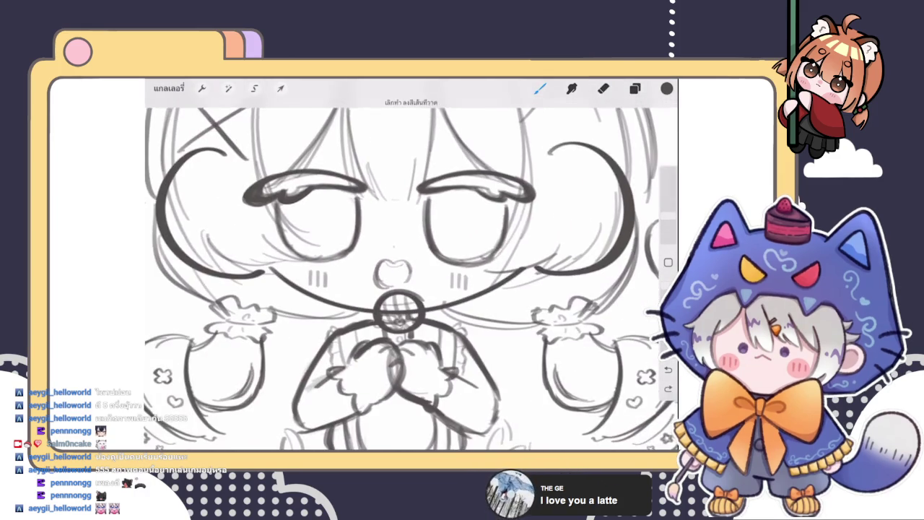
scroll(411, 275, down, 3)
scroll(410, 275, up, 3)
scroll(410, 274, up, 2)
key(ctrl+z)
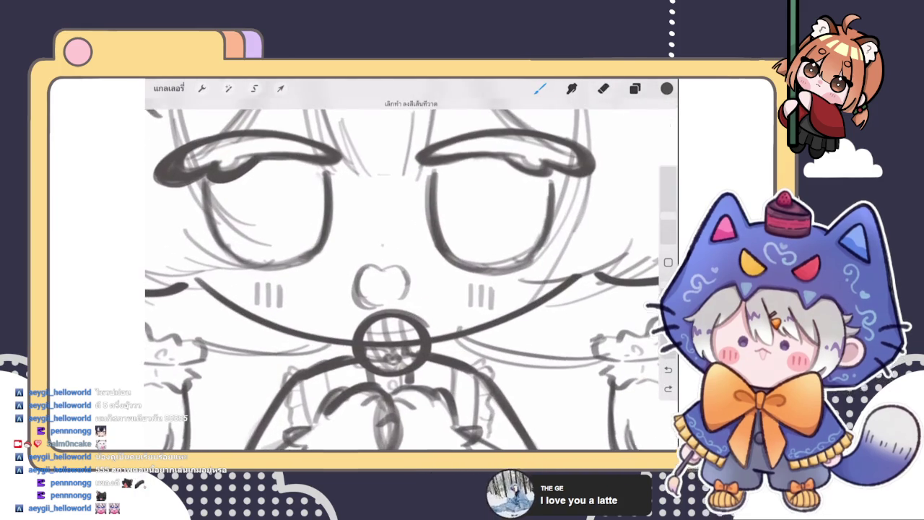
drag(361, 291, 397, 296)
key(ctrl+z)
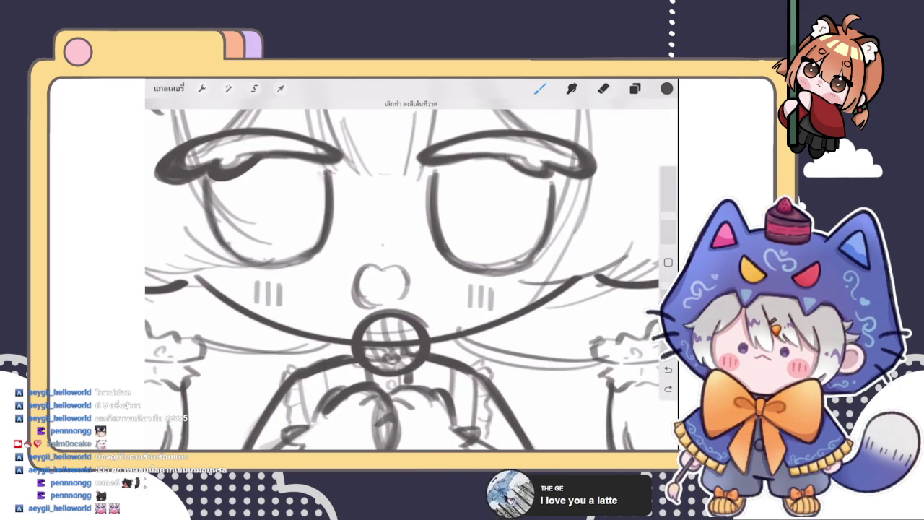
scroll(411, 274, down, 2)
scroll(410, 274, down, 3)
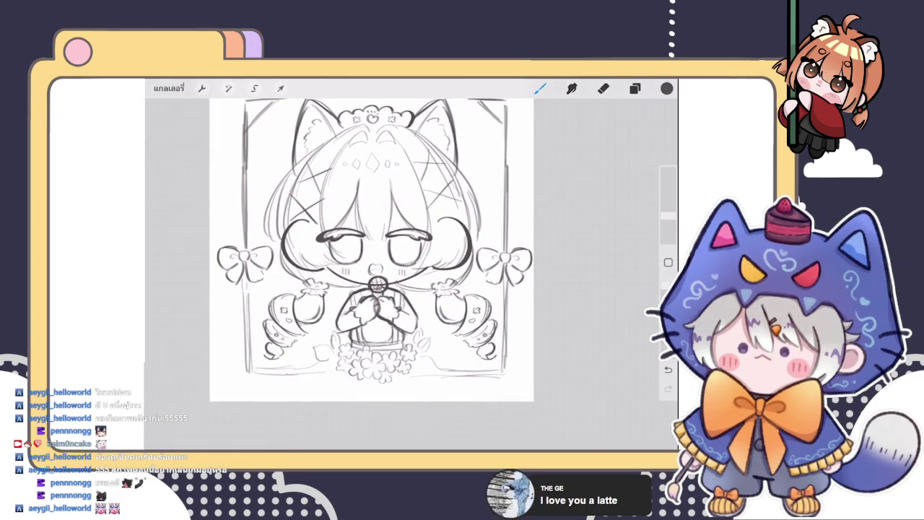
Adjust the zoom on the finished sketch before leaving Procreate
scroll(390, 253, down, 2)
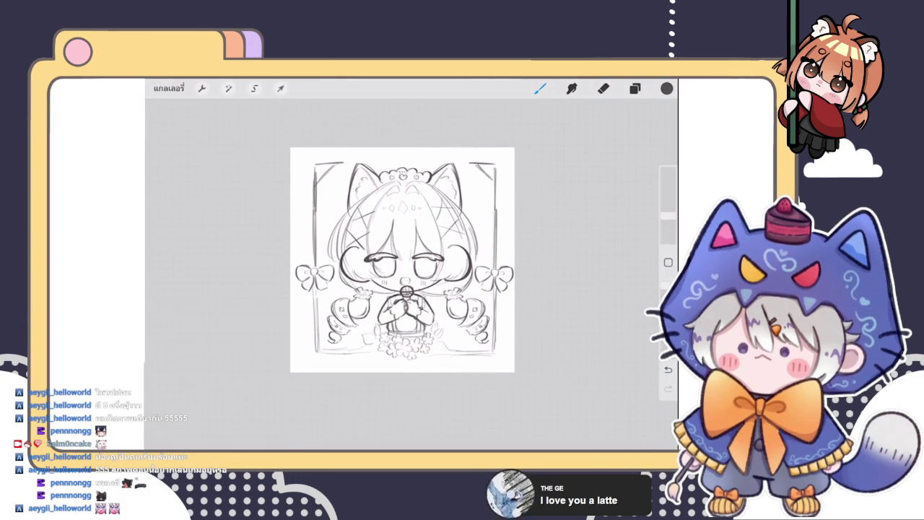
scroll(402, 259, up, 2)
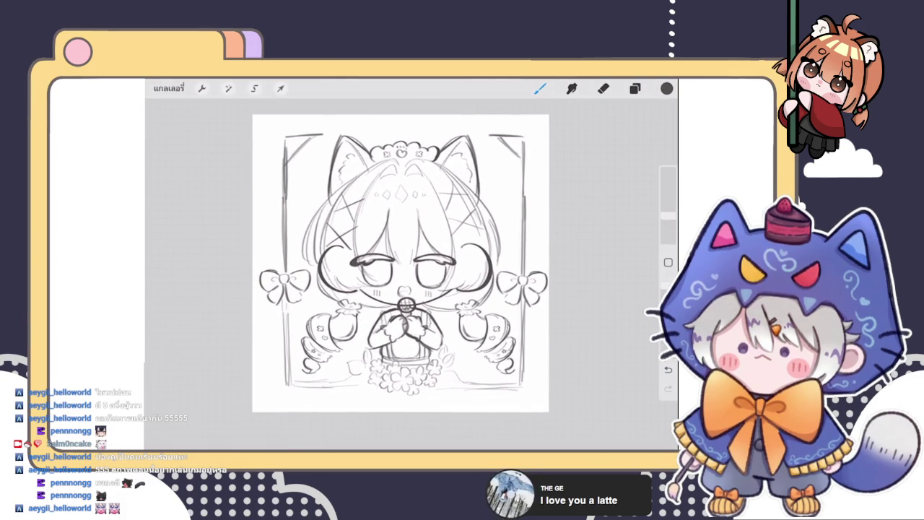
scroll(402, 267, up, 1)
scroll(402, 267, up, 1)
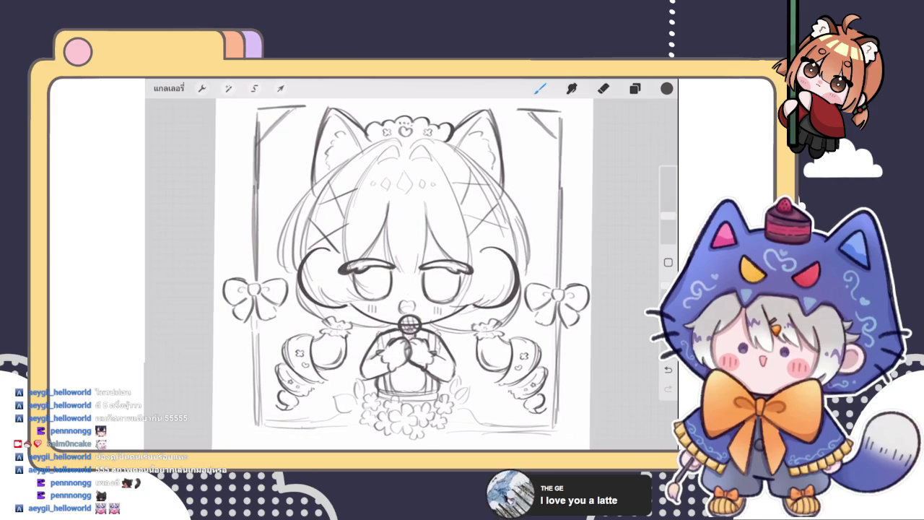
scroll(402, 274, up, 1)
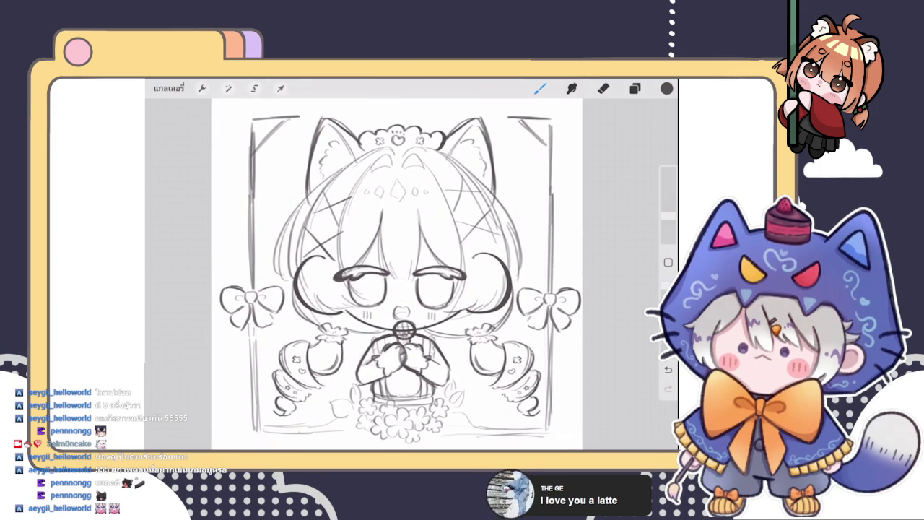
scroll(402, 274, up, 1)
scroll(402, 274, up, 1)
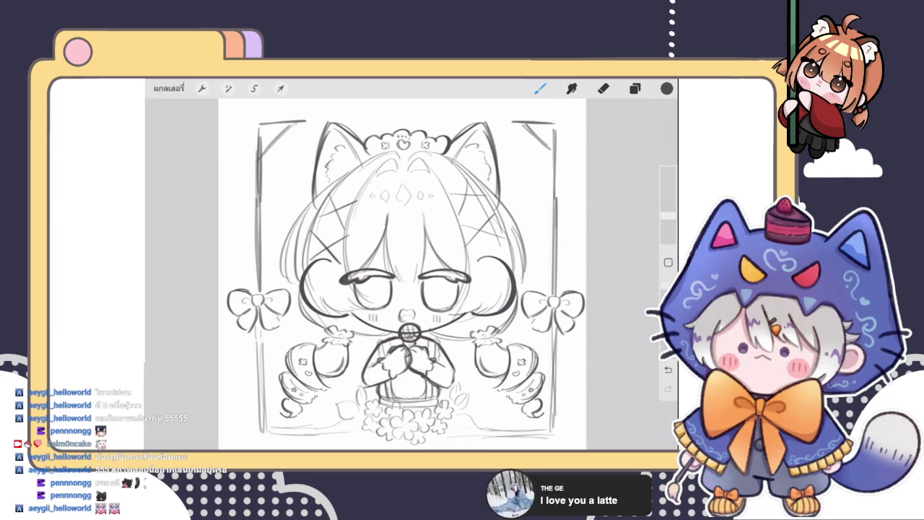
Open Discord's direct-message chat from the dock and bring up the full photo library
drag(453, 446, 453, 339)
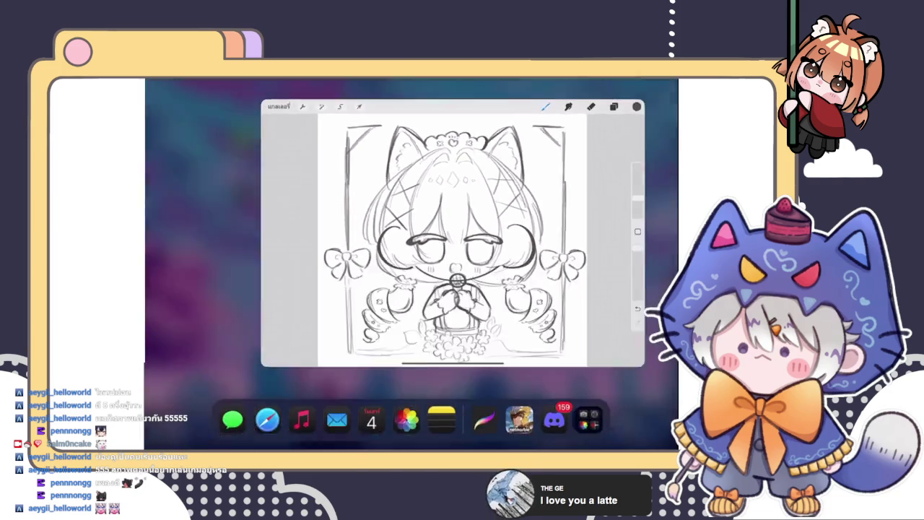
click(554, 419)
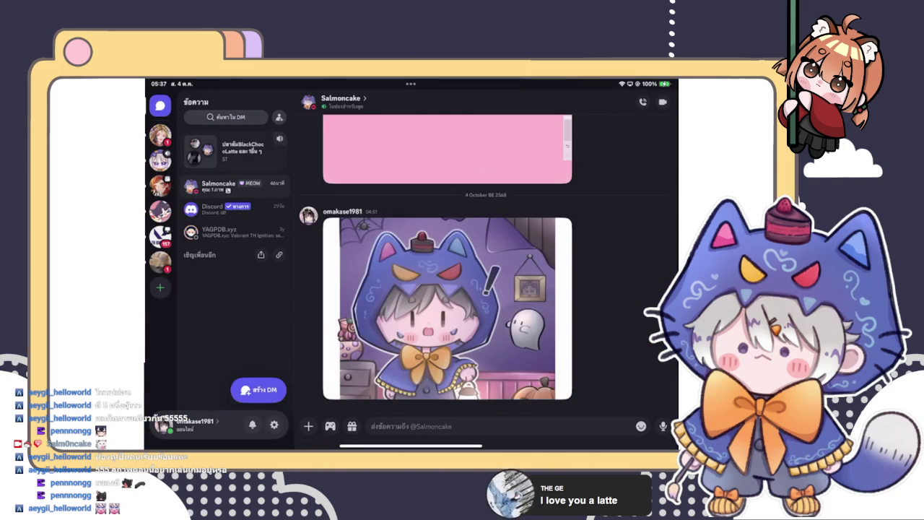
click(309, 426)
drag(410, 360, 410, 181)
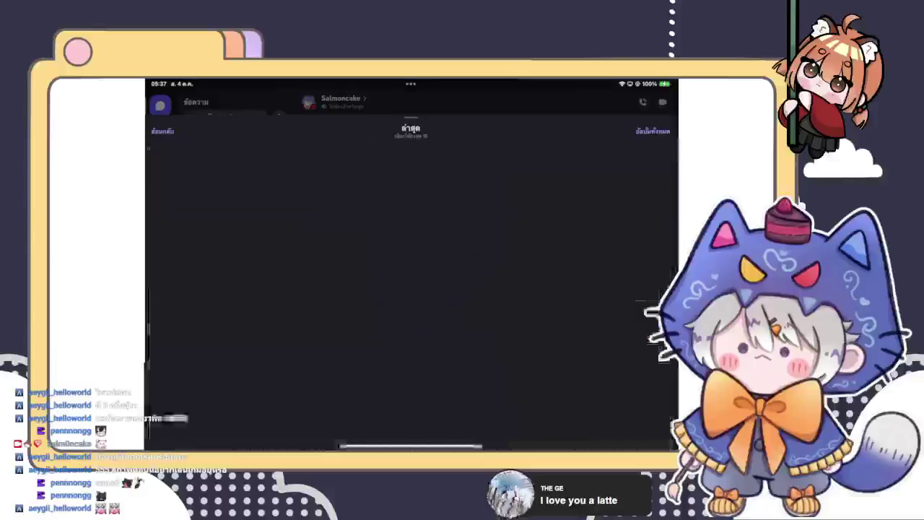
scroll(411, 274, down, 5)
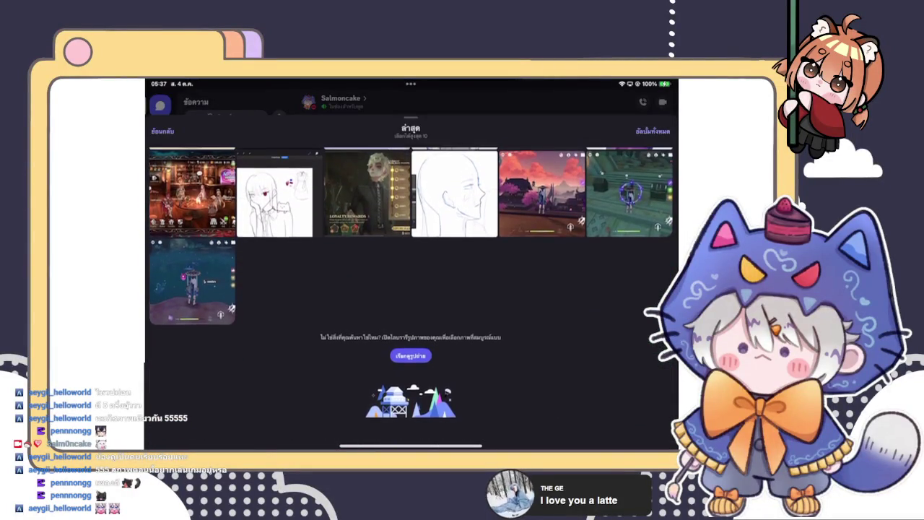
click(411, 356)
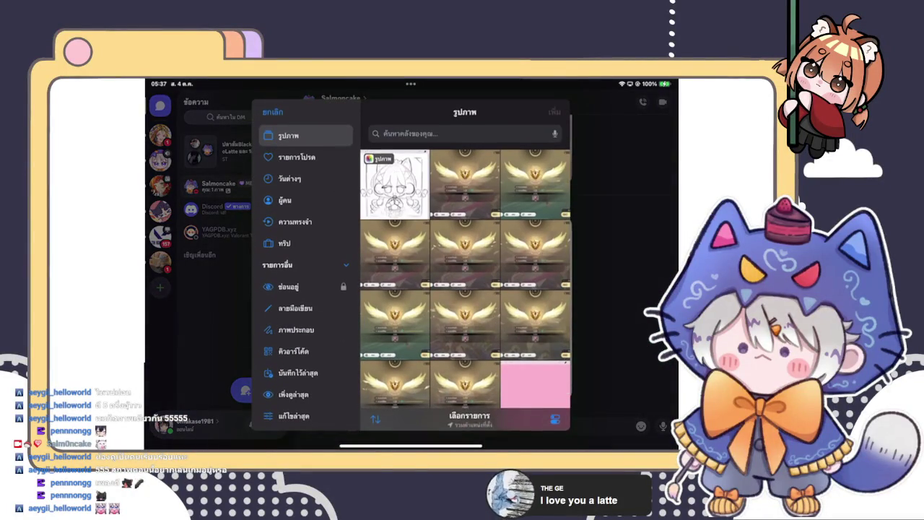
Attach the latest sketch screenshot and send it in the chat
click(394, 184)
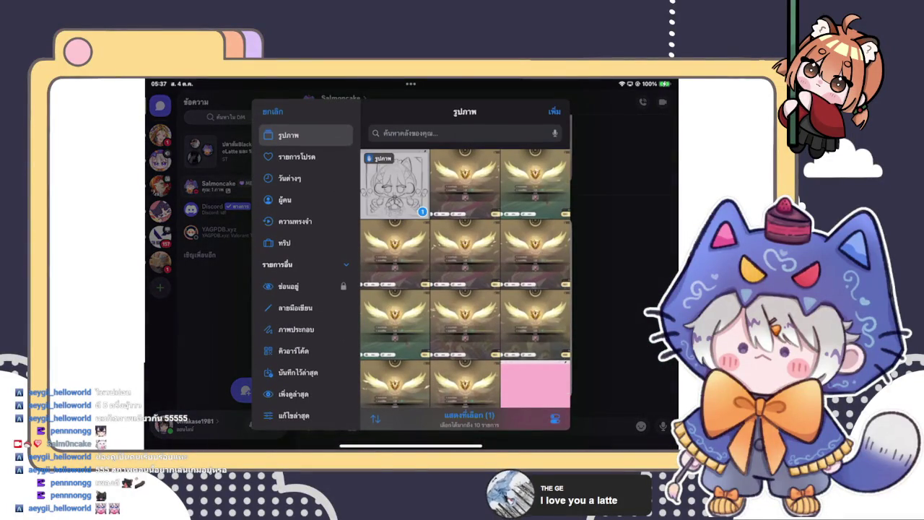
click(554, 111)
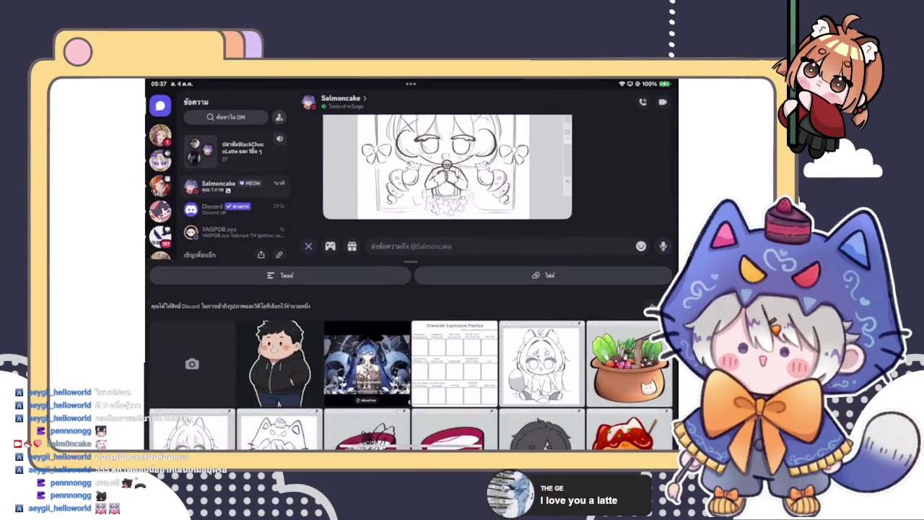
click(662, 246)
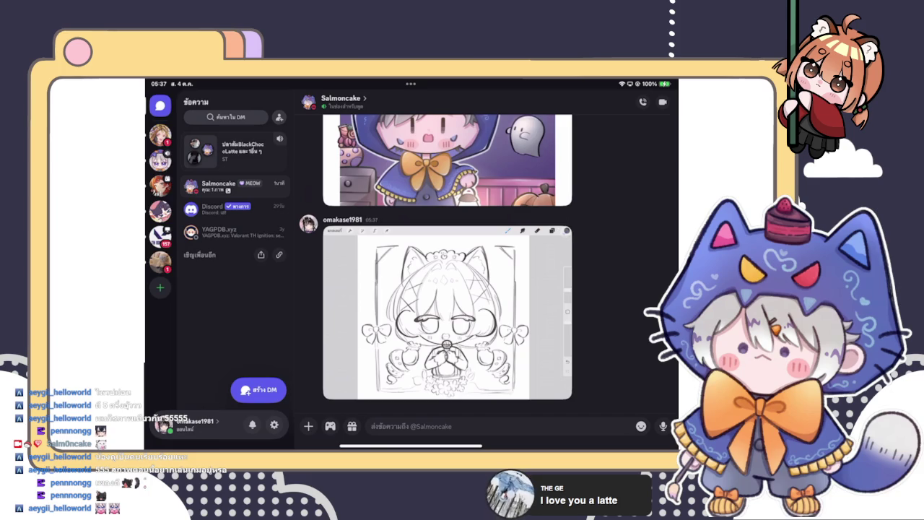
drag(411, 446, 411, 289)
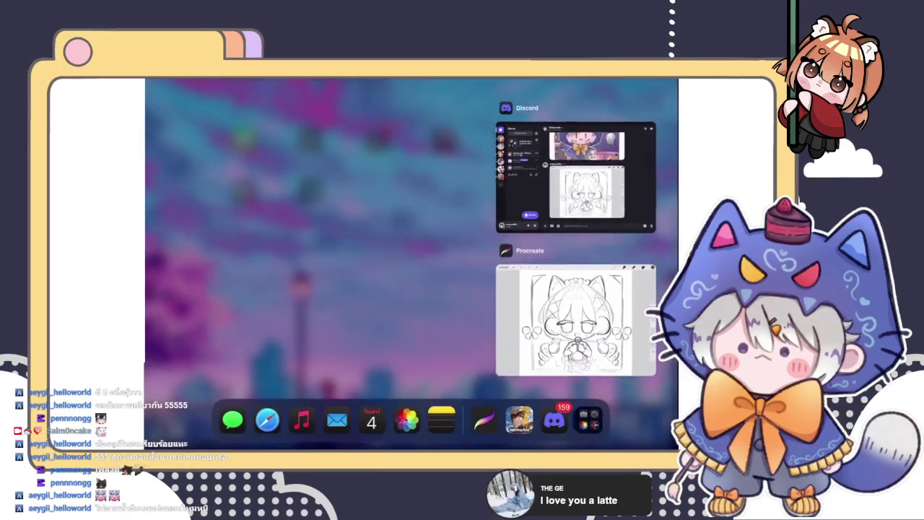
Reopen the Procreate sketch canvas from its App Switcher card
click(575, 320)
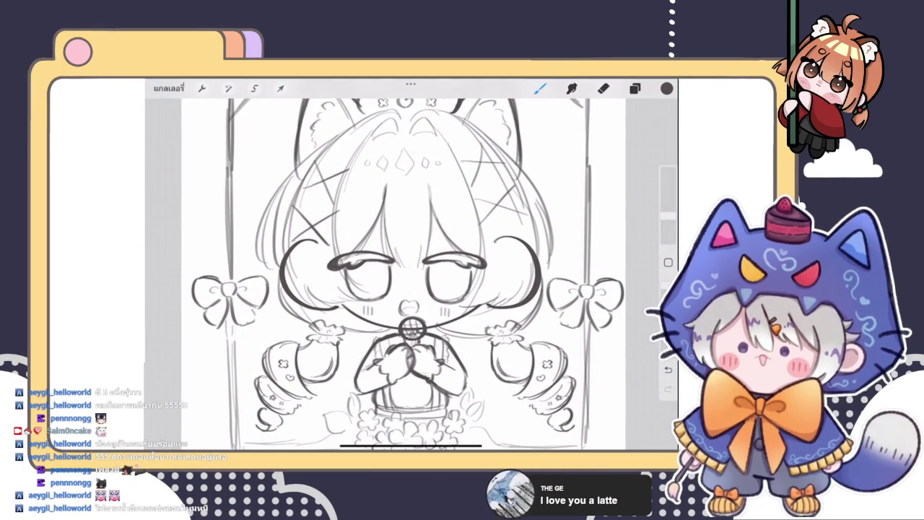